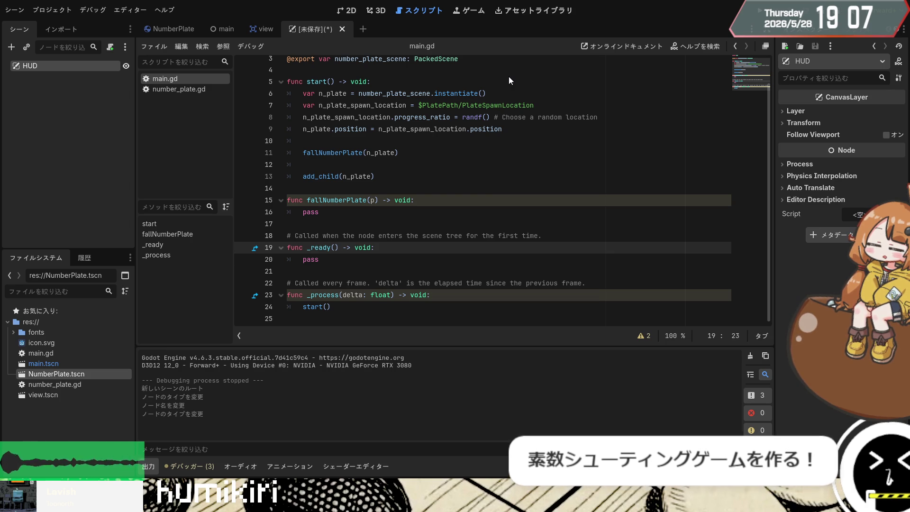
Add a Label under HUD, rename it ScoreLabel, and save the scene as hud.tscn
{"action": "key", "text": "ctrl+a"}
{"action": "key", "text": "Return"}
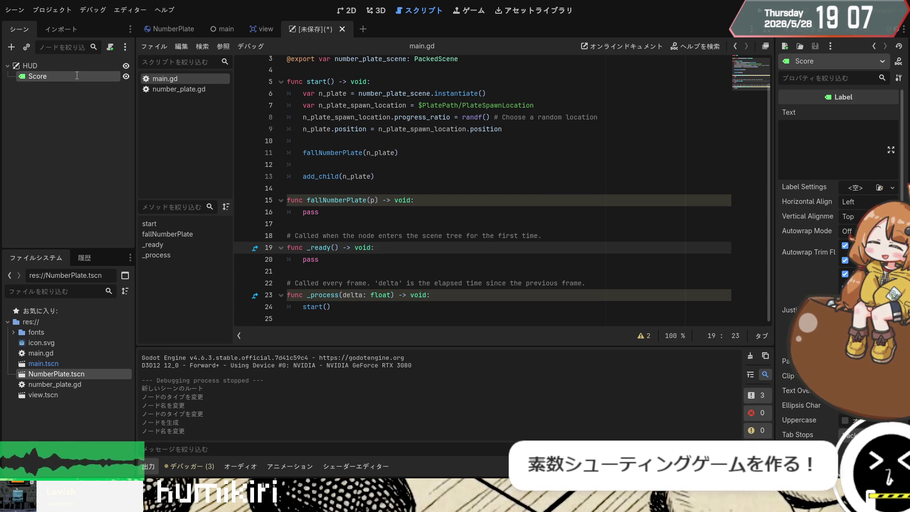
{"action": "type", "text": "Label"}
{"action": "key", "text": "Return"}
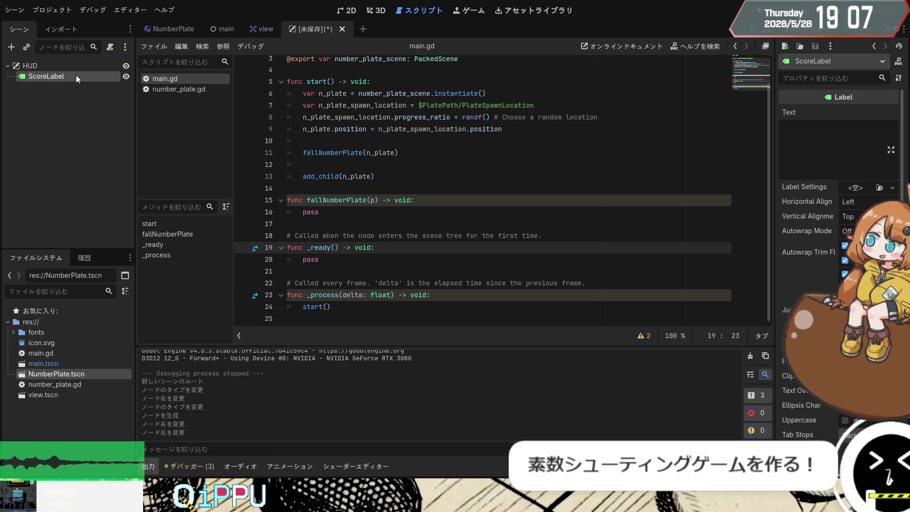
{"action": "key", "text": "Return"}
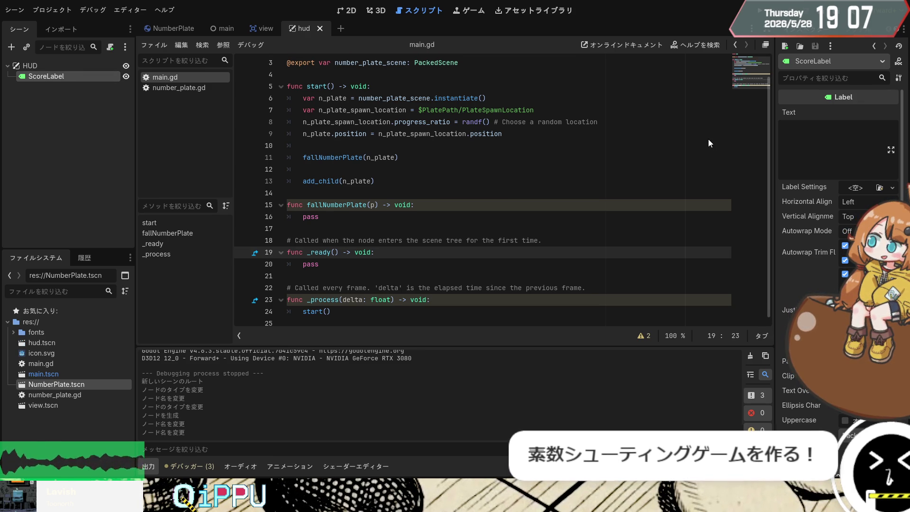
Set ScoreLabel's text to 9999 and return to the main scene
{"action": "left_click", "coordinate": [831, 136]}
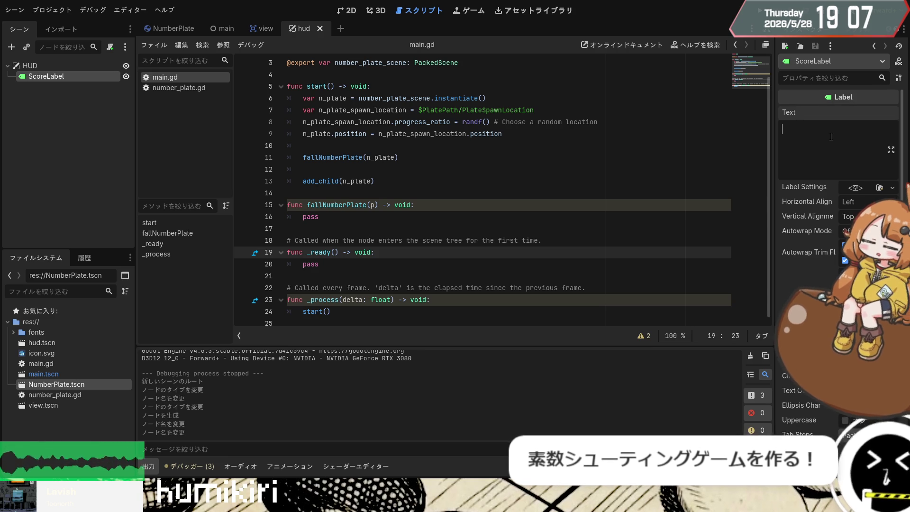
{"action": "type", "text": "9999"}
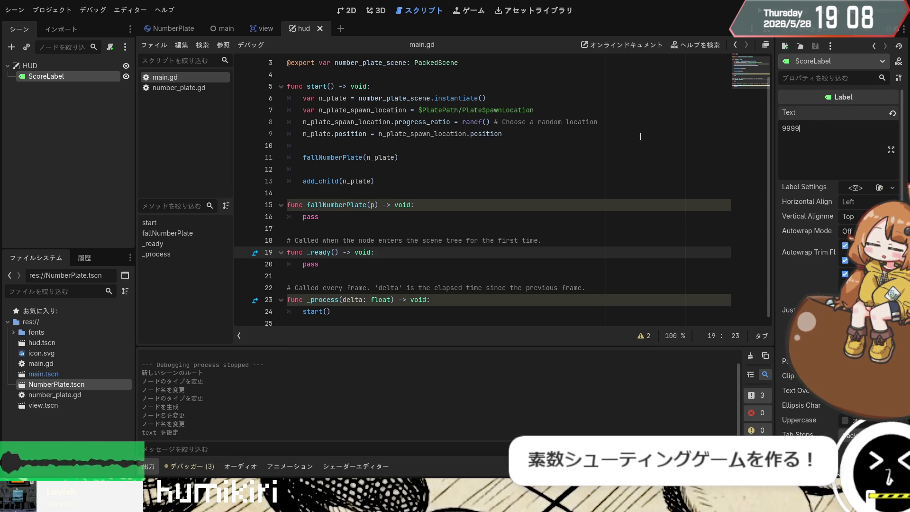
{"action": "left_click", "coordinate": [235, 30]}
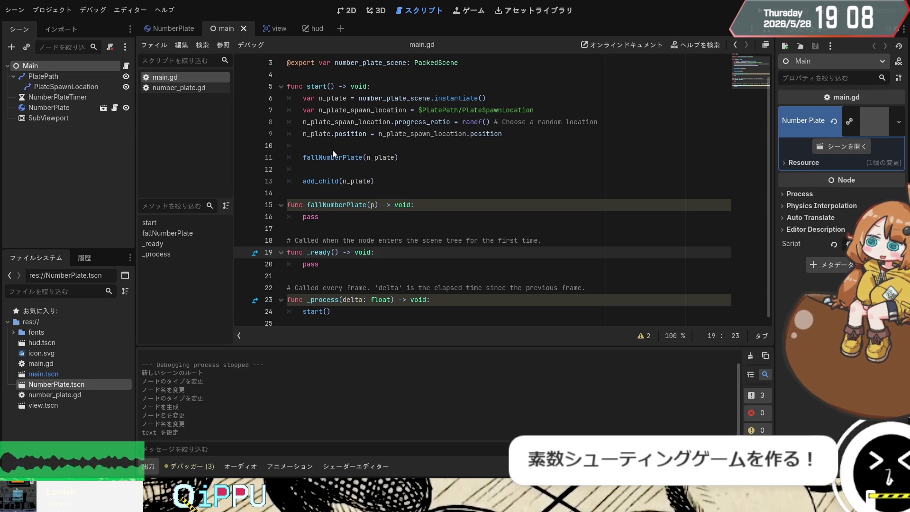
Instance hud.tscn as a child of Main and review Main's nodes in the 2D view
{"action": "left_click_drag", "start_coordinate": [43, 342], "coordinate": [57, 127]}
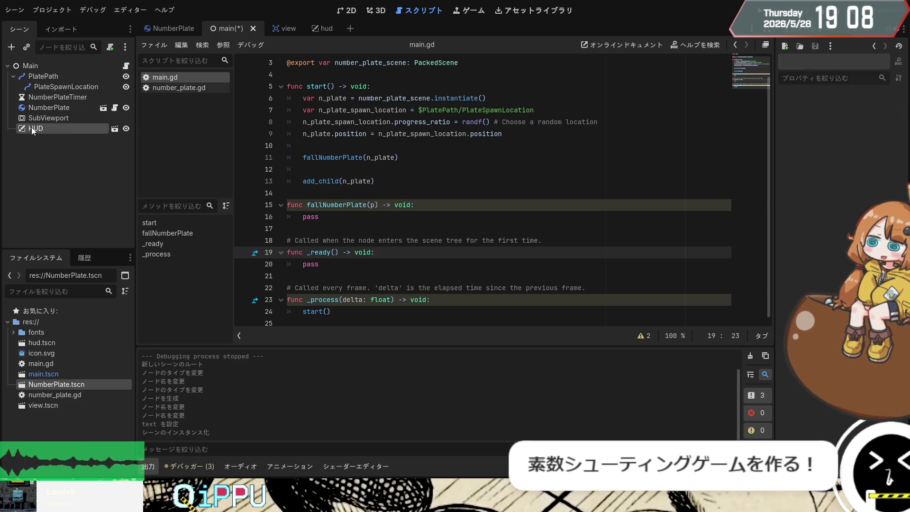
{"action": "left_click", "coordinate": [350, 11]}
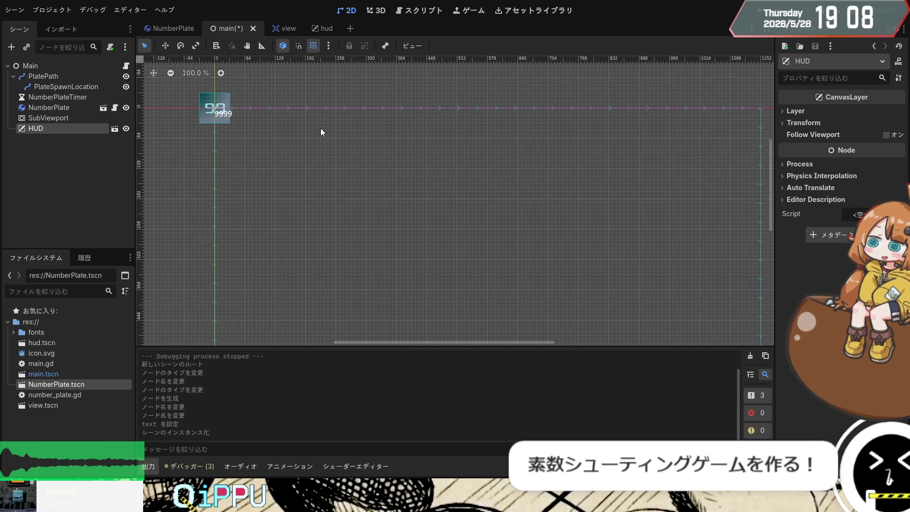
{"action": "left_click", "coordinate": [228, 118]}
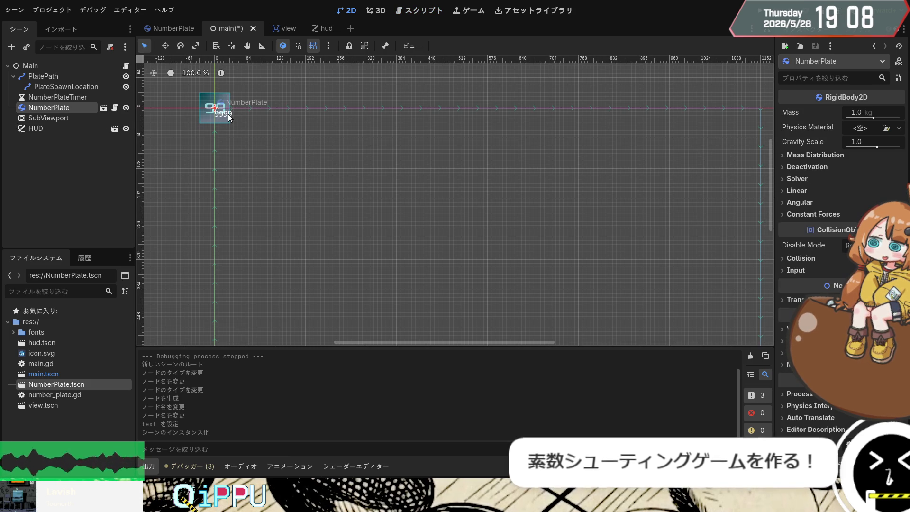
{"action": "left_click", "coordinate": [36, 128]}
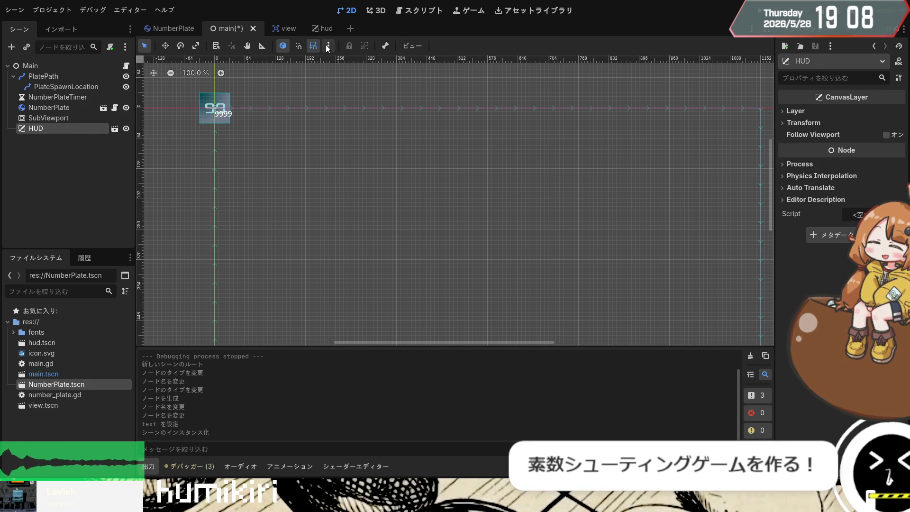
{"action": "left_click", "coordinate": [49, 108]}
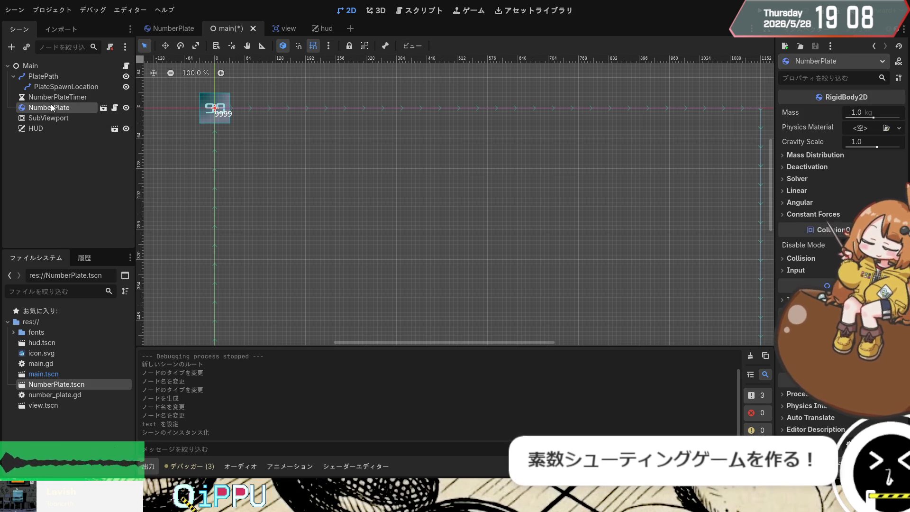
{"action": "left_click", "coordinate": [53, 97]}
{"action": "left_click", "coordinate": [59, 76]}
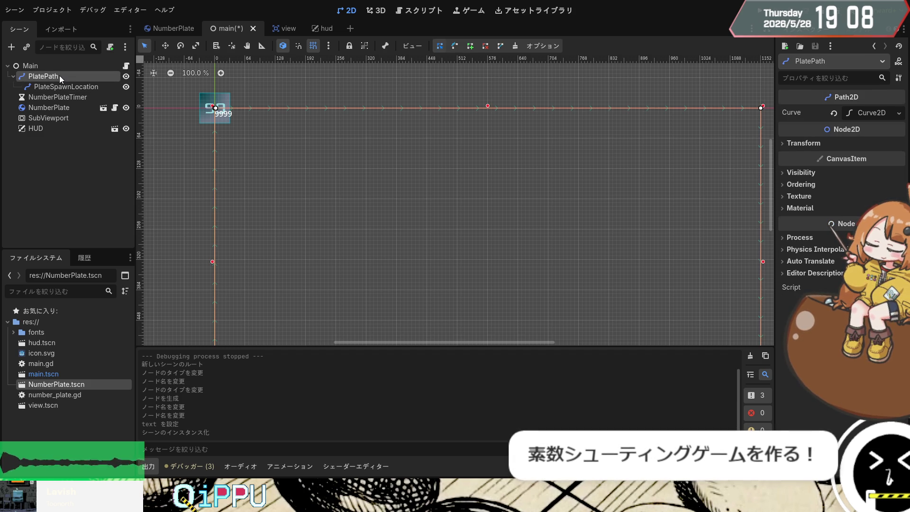
{"action": "left_click", "coordinate": [45, 128]}
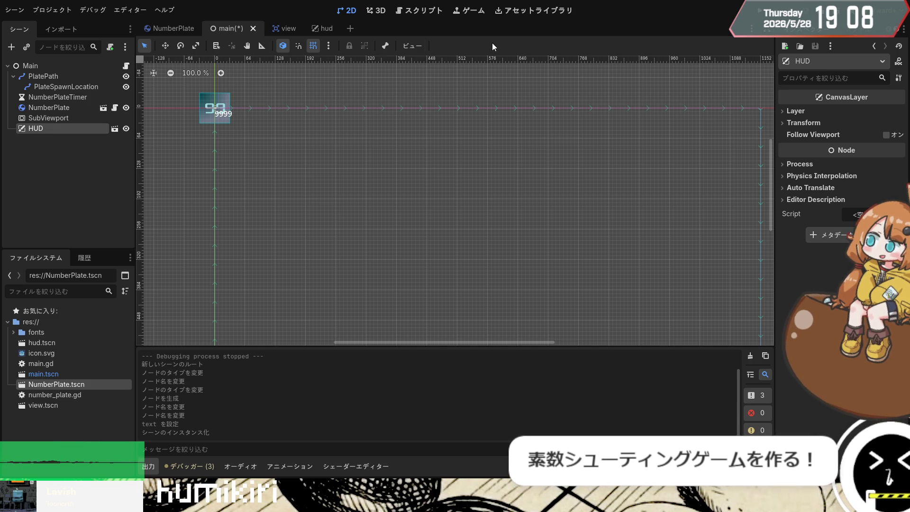
Try moving the number plate on the canvas, undo both moves, and reopen the hud scene
{"action": "left_click_drag", "start_coordinate": [214, 114], "coordinate": [288, 121]}
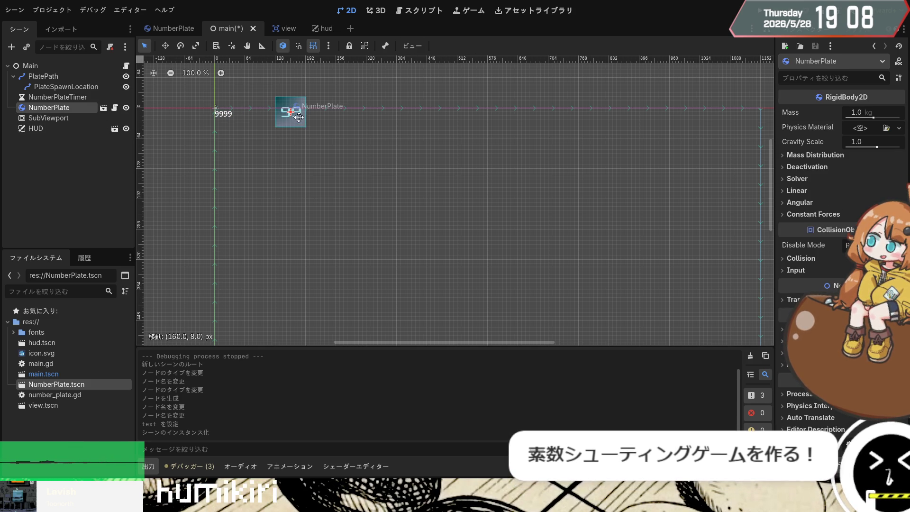
{"action": "key", "text": "ctrl+z"}
{"action": "left_click", "coordinate": [215, 113]}
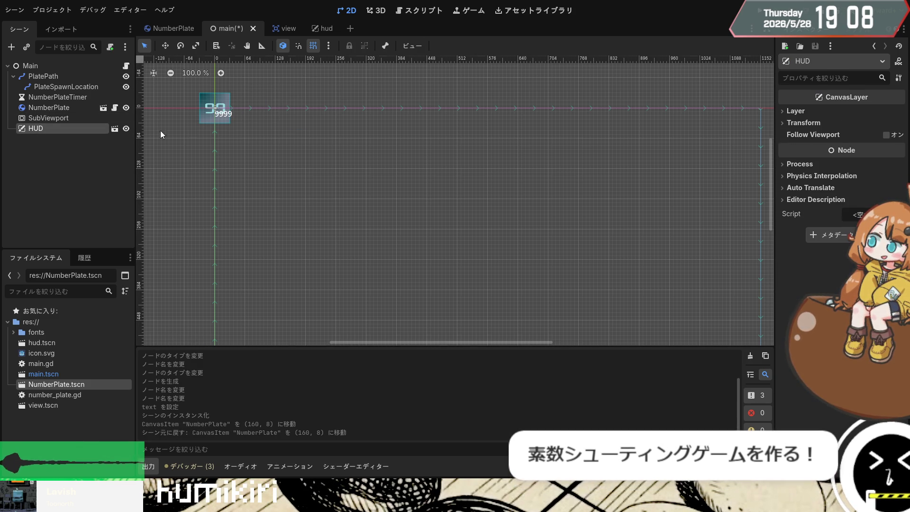
{"action": "left_click", "coordinate": [222, 116]}
{"action": "left_click_drag", "start_coordinate": [223, 117], "coordinate": [282, 119]}
{"action": "key", "text": "ctrl+z"}
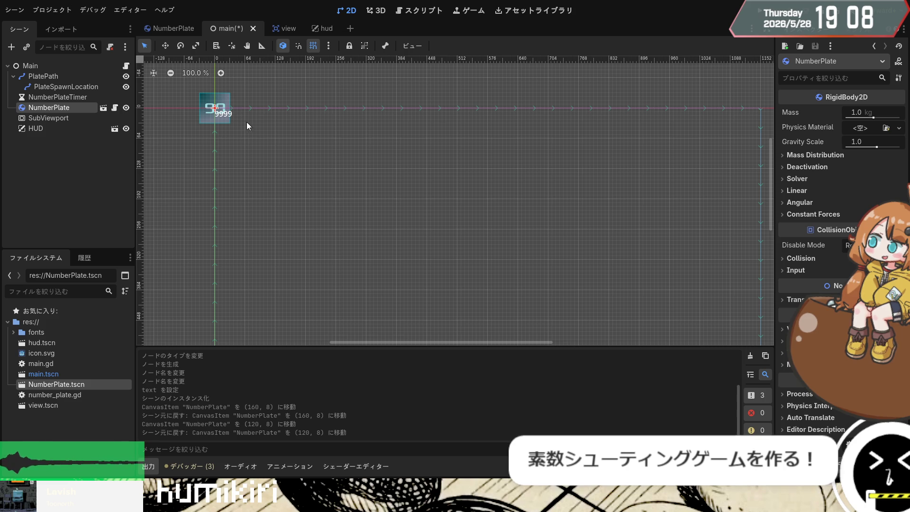
{"action": "left_click", "coordinate": [66, 128]}
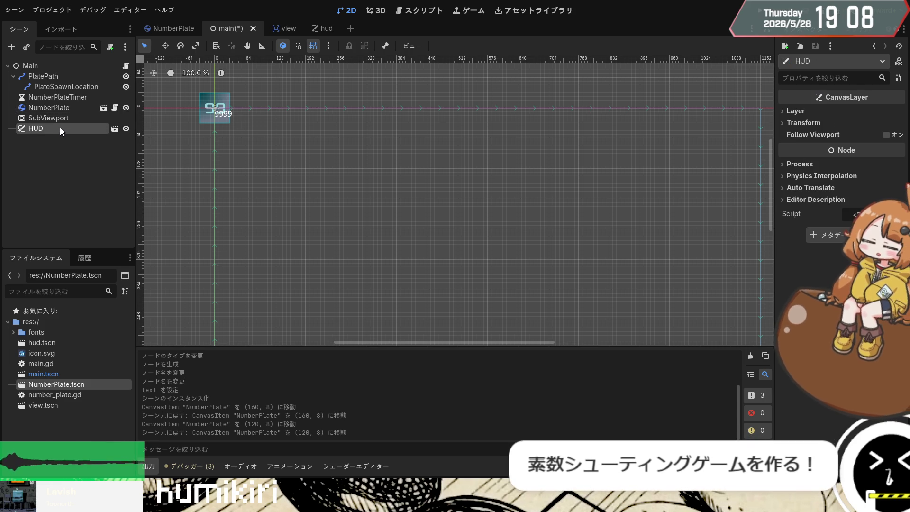
{"action": "left_click", "coordinate": [318, 29]}
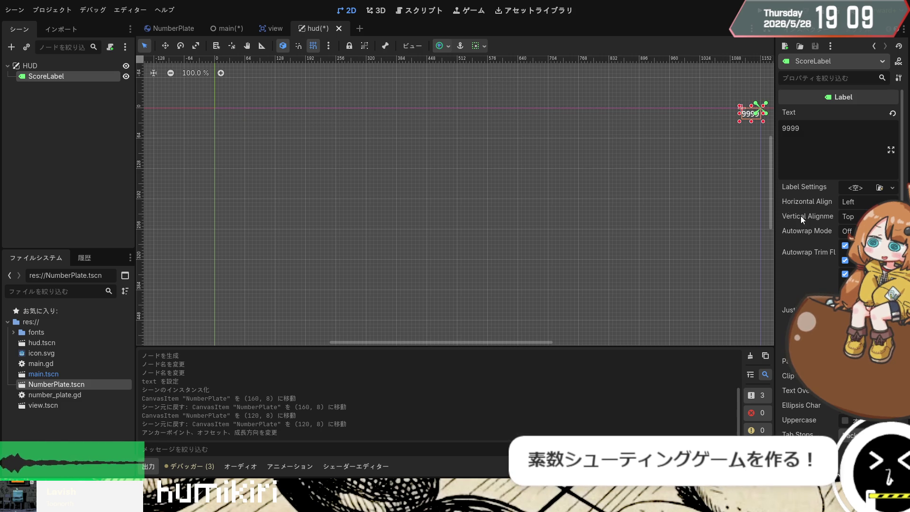
{"action": "scroll", "coordinate": [818, 213], "scroll_direction": "down", "scroll_amount": 2}
{"action": "scroll", "coordinate": [818, 249], "scroll_direction": "down", "scroll_amount": 5}
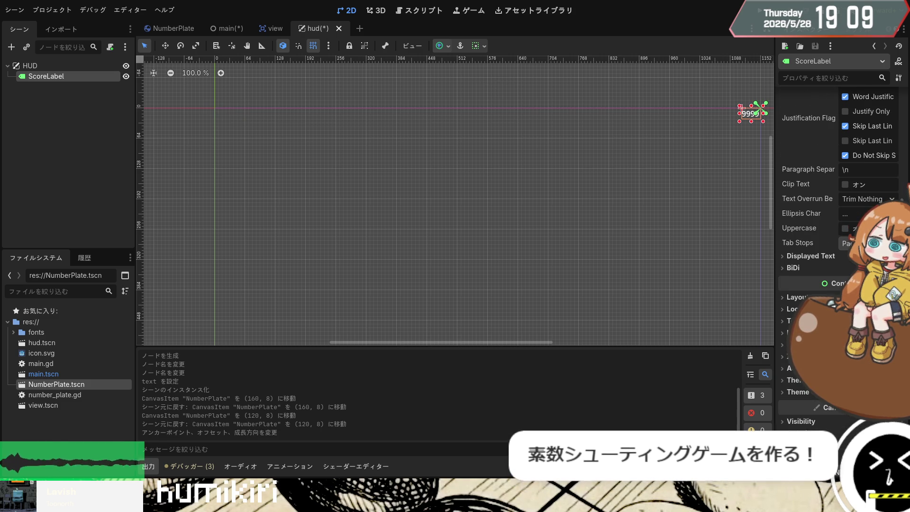
{"action": "scroll", "coordinate": [818, 249], "scroll_direction": "down", "scroll_amount": 3}
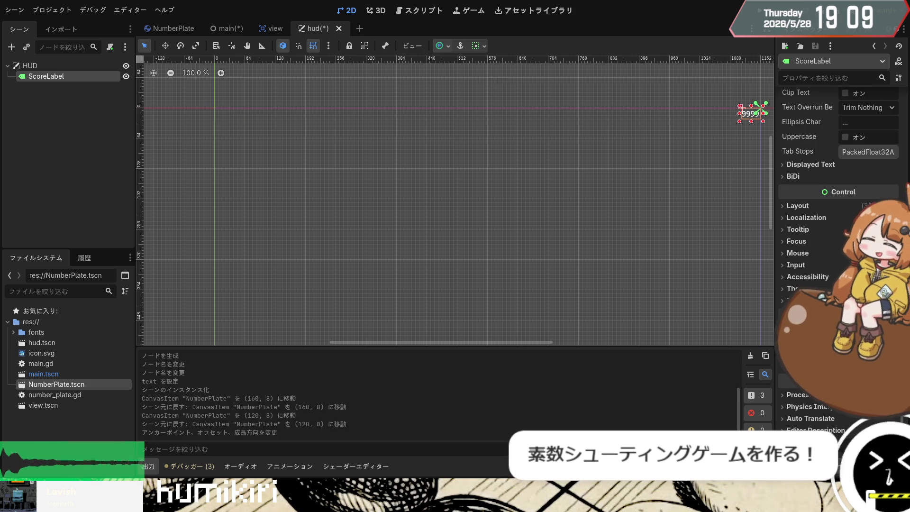
Give ScoreLabel the Xolonium font override with a large font size and preview it
{"action": "left_click", "coordinate": [797, 301]}
{"action": "left_click", "coordinate": [800, 374]}
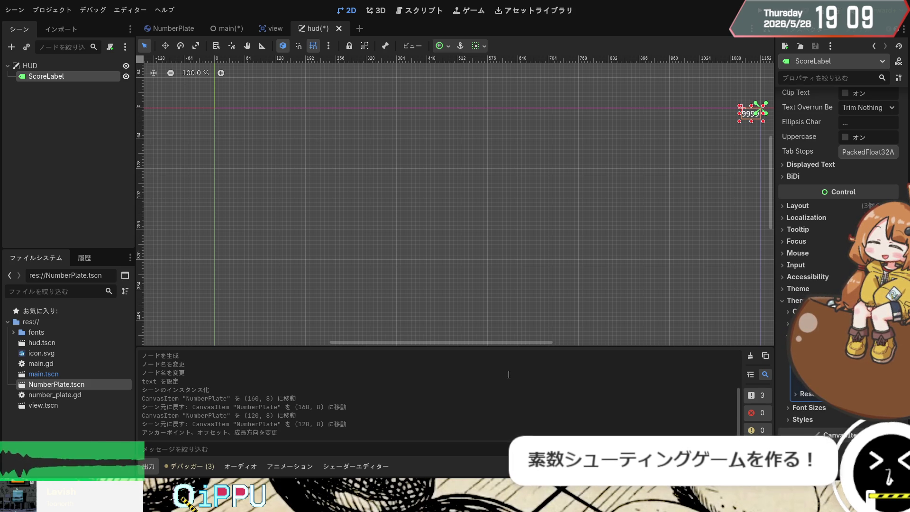
{"action": "scroll", "coordinate": [840, 285], "scroll_direction": "down", "scroll_amount": 3}
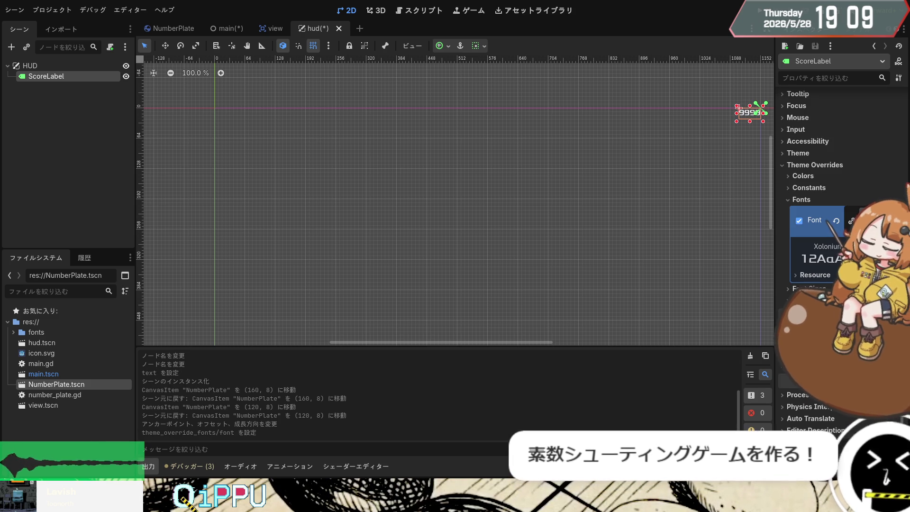
{"action": "key", "text": "Return"}
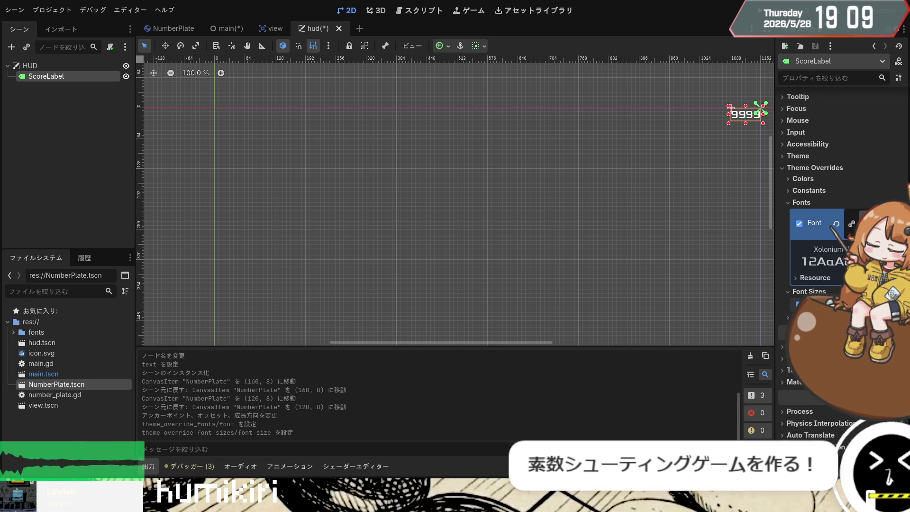
{"action": "key", "text": "Return"}
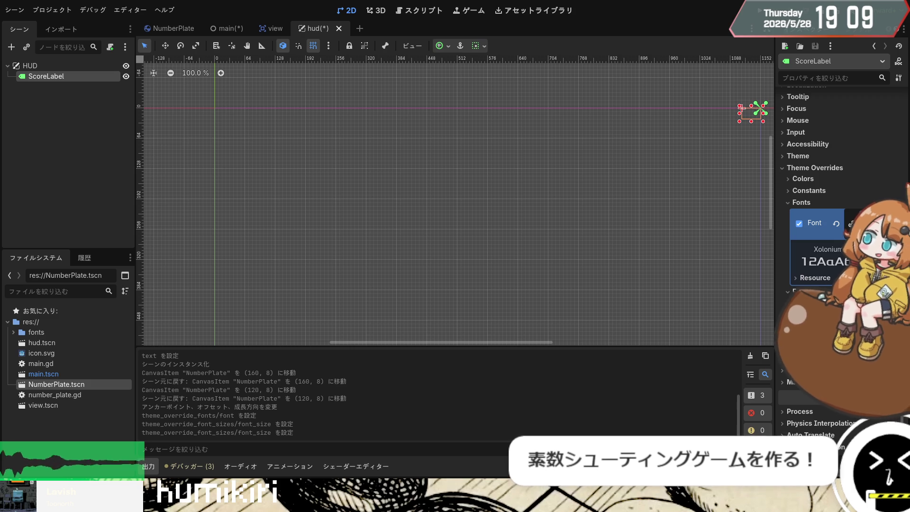
{"action": "key", "text": "Return"}
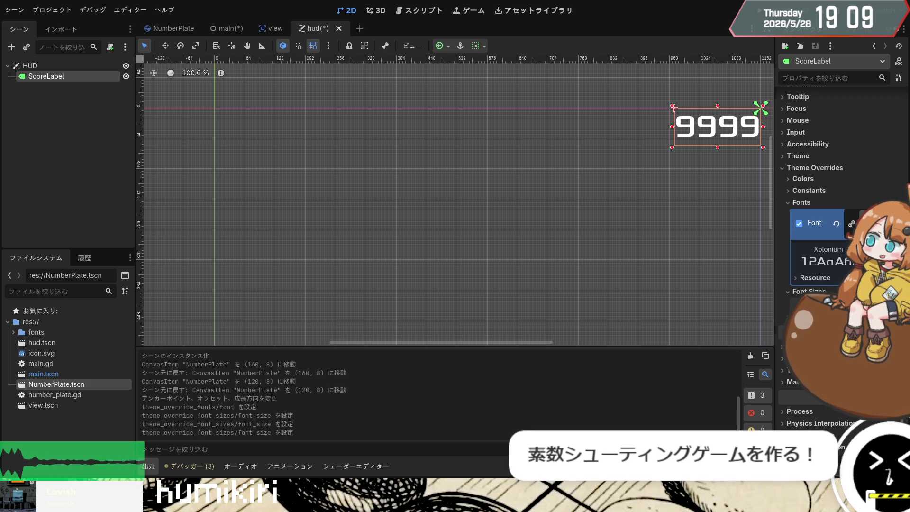
{"action": "left_click", "coordinate": [418, 208]}
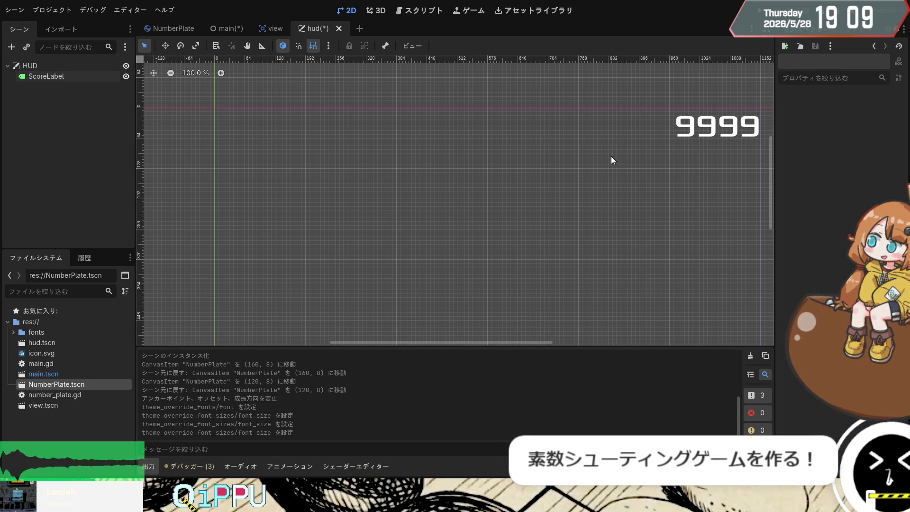
{"action": "key", "text": "F5"}
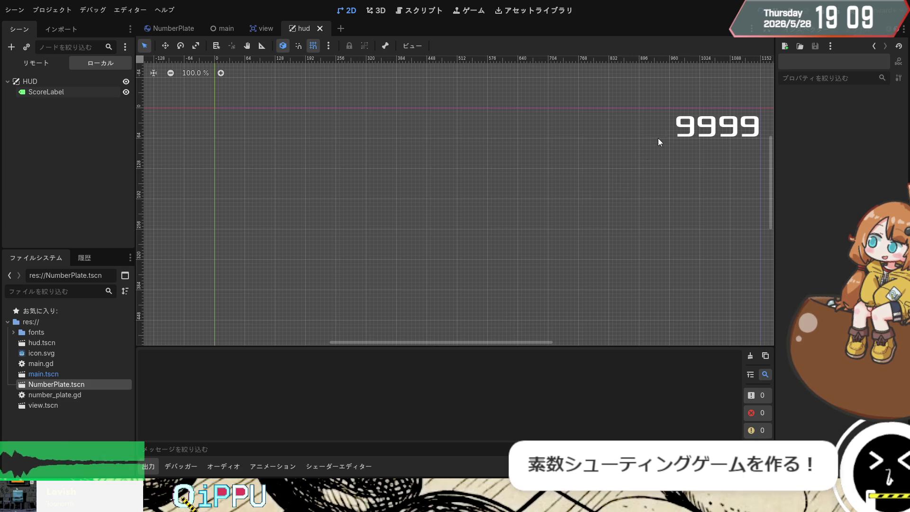
{"action": "key", "text": "F8"}
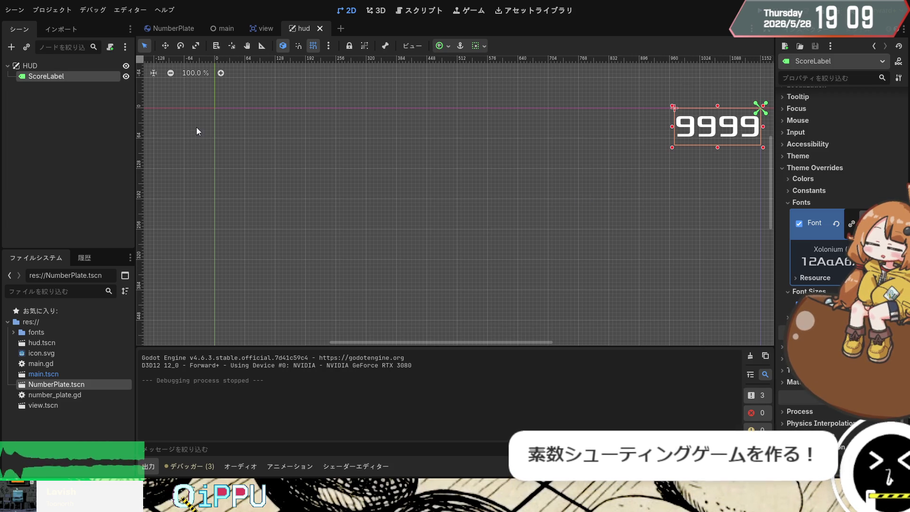
{"action": "left_click", "coordinate": [31, 67]}
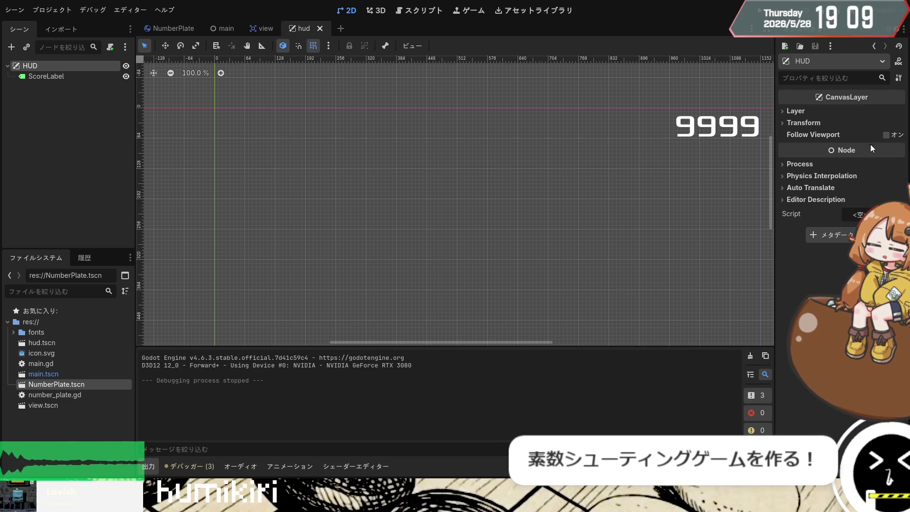
{"action": "left_click", "coordinate": [782, 112]}
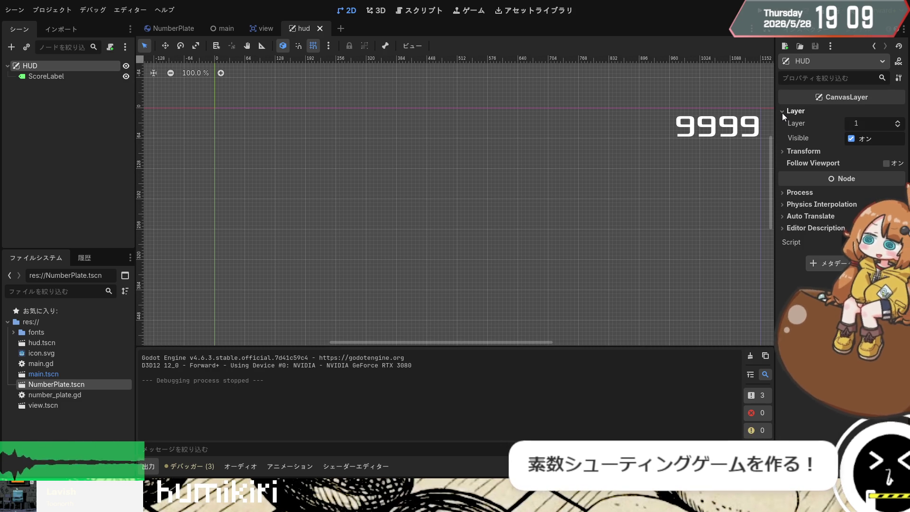
{"action": "left_click", "coordinate": [783, 152]}
{"action": "left_click", "coordinate": [782, 153]}
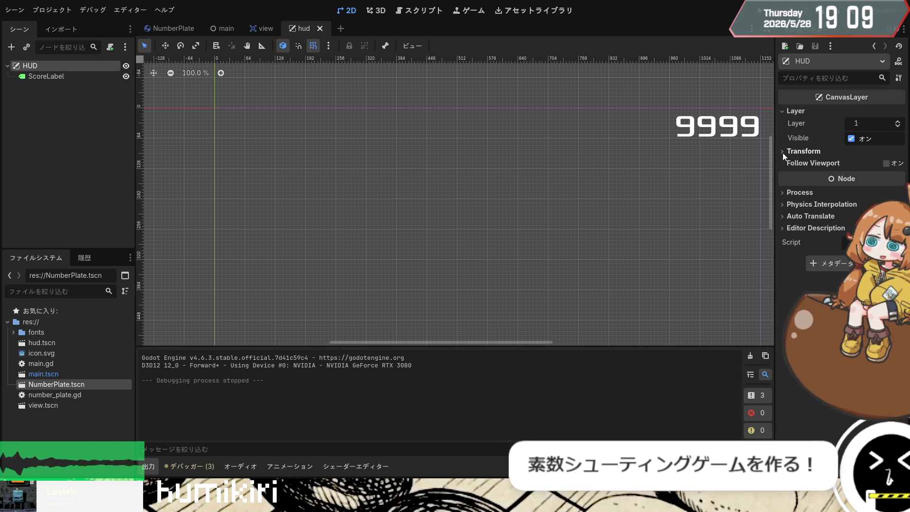
{"action": "left_click", "coordinate": [783, 152]}
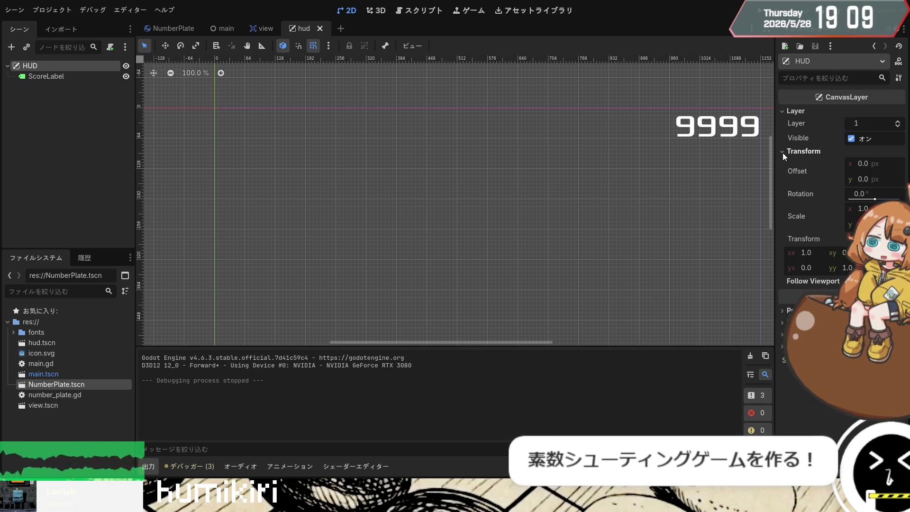
{"action": "left_click", "coordinate": [784, 115]}
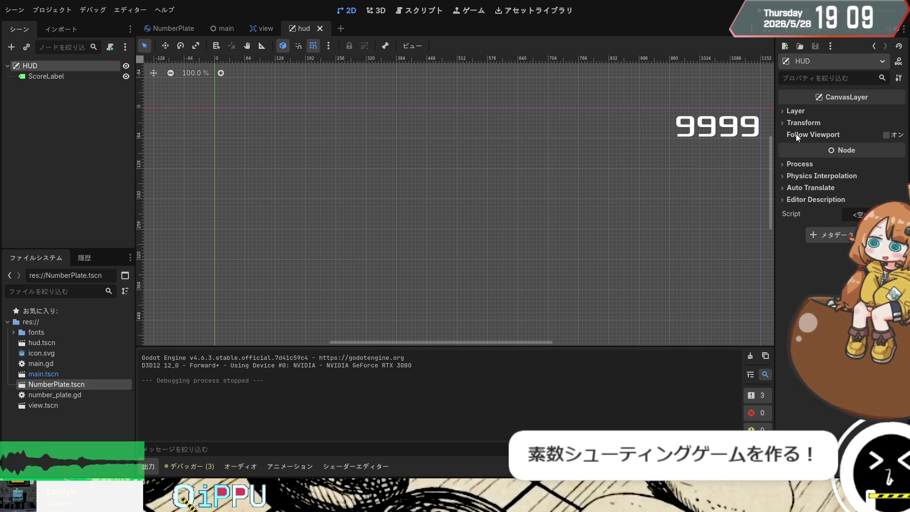
{"action": "left_click", "coordinate": [844, 164]}
{"action": "left_click", "coordinate": [844, 176]}
{"action": "left_click", "coordinate": [843, 184]}
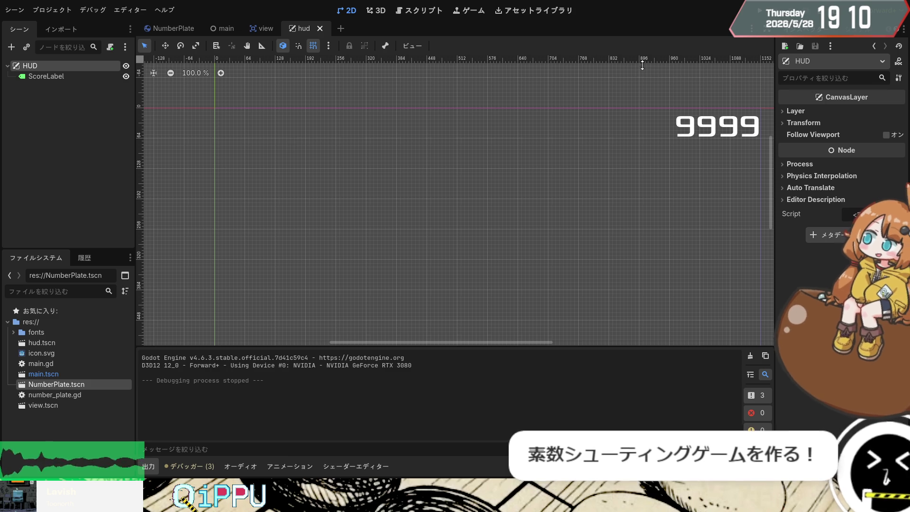
Set ScoreLabel's Modulate colour to cyan under CanvasItem Visibility, then reselect HUD
{"action": "left_click", "coordinate": [44, 76]}
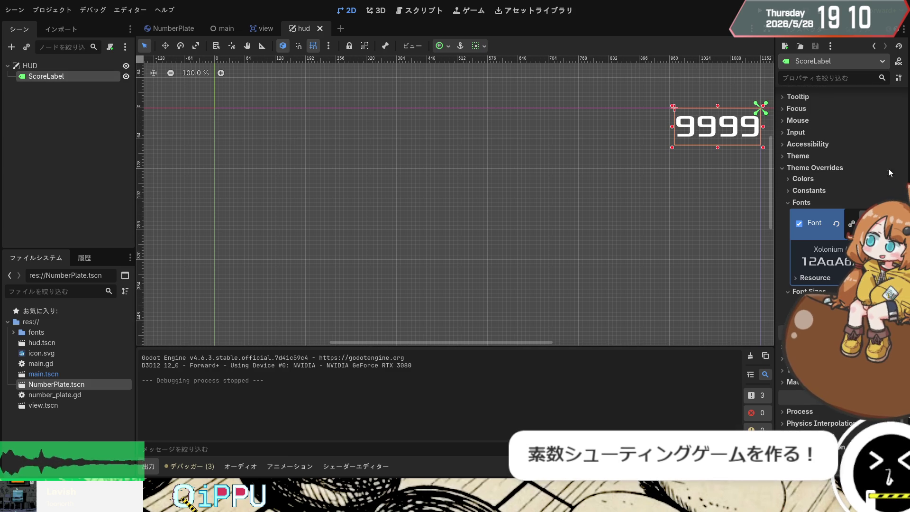
{"action": "scroll", "coordinate": [855, 182], "scroll_direction": "up", "scroll_amount": 10}
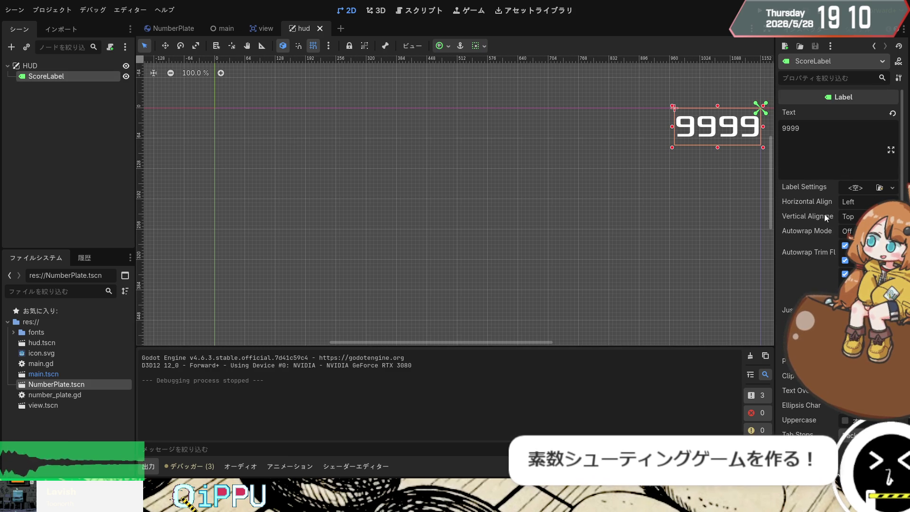
{"action": "scroll", "coordinate": [824, 213], "scroll_direction": "down", "scroll_amount": 5}
{"action": "scroll", "coordinate": [824, 215], "scroll_direction": "down", "scroll_amount": 5}
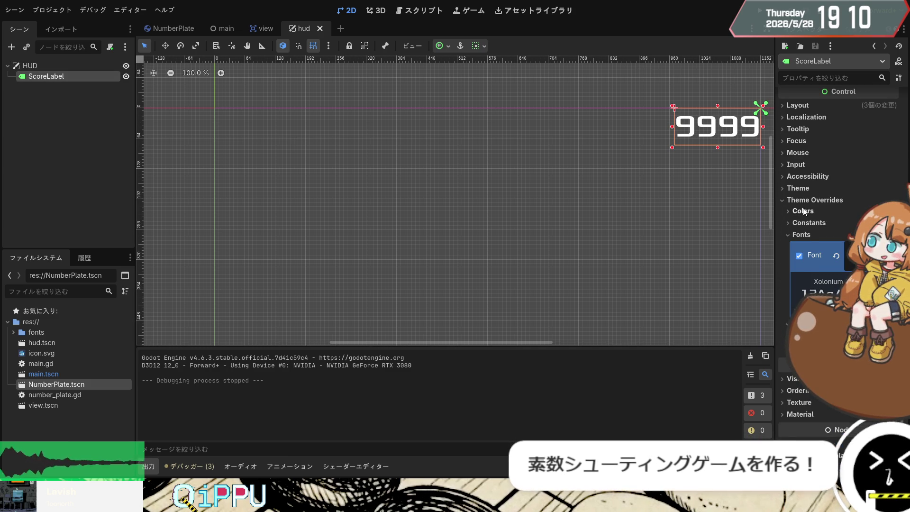
{"action": "scroll", "coordinate": [806, 211], "scroll_direction": "up", "scroll_amount": 1}
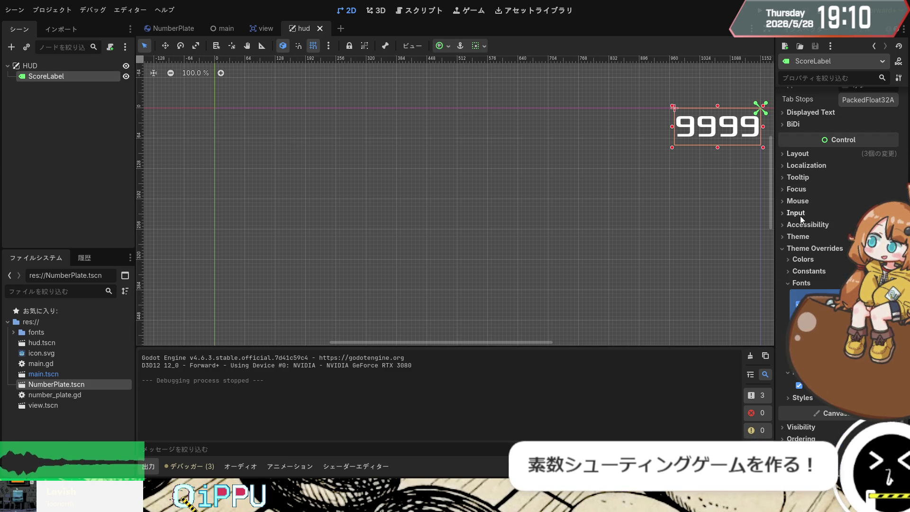
{"action": "left_click", "coordinate": [783, 248]}
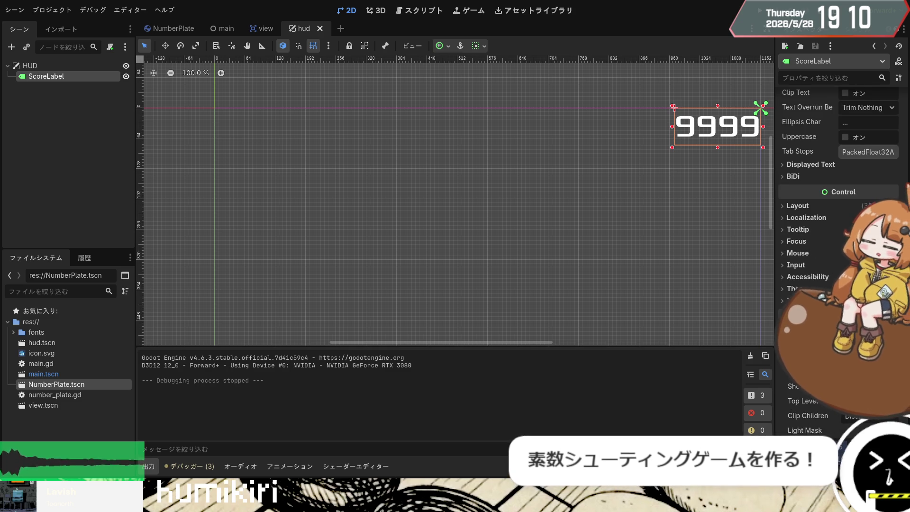
{"action": "scroll", "coordinate": [853, 209], "scroll_direction": "down", "scroll_amount": 1}
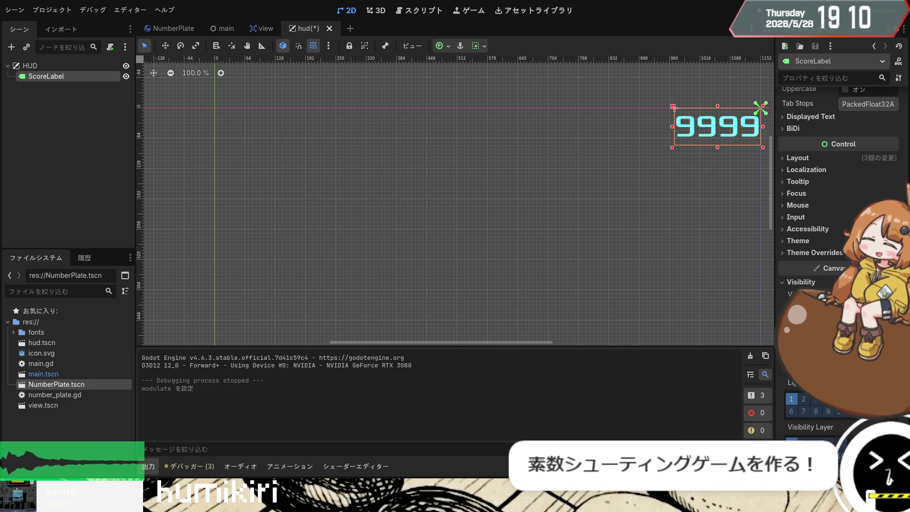
{"action": "scroll", "coordinate": [839, 249], "scroll_direction": "down", "scroll_amount": 5}
{"action": "scroll", "coordinate": [780, 254], "scroll_direction": "up", "scroll_amount": 2}
{"action": "scroll", "coordinate": [780, 254], "scroll_direction": "up", "scroll_amount": 2}
{"action": "scroll", "coordinate": [783, 252], "scroll_direction": "up", "scroll_amount": 3}
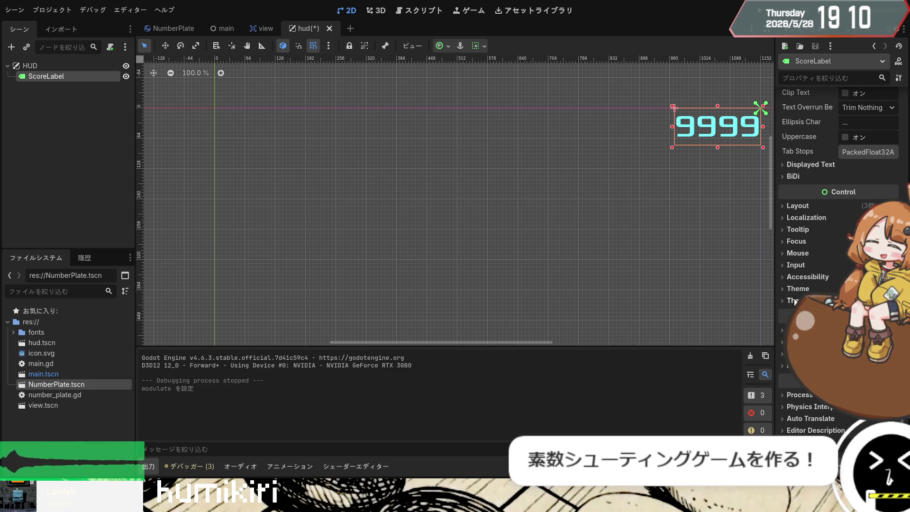
{"action": "scroll", "coordinate": [839, 213], "scroll_direction": "down", "scroll_amount": 2}
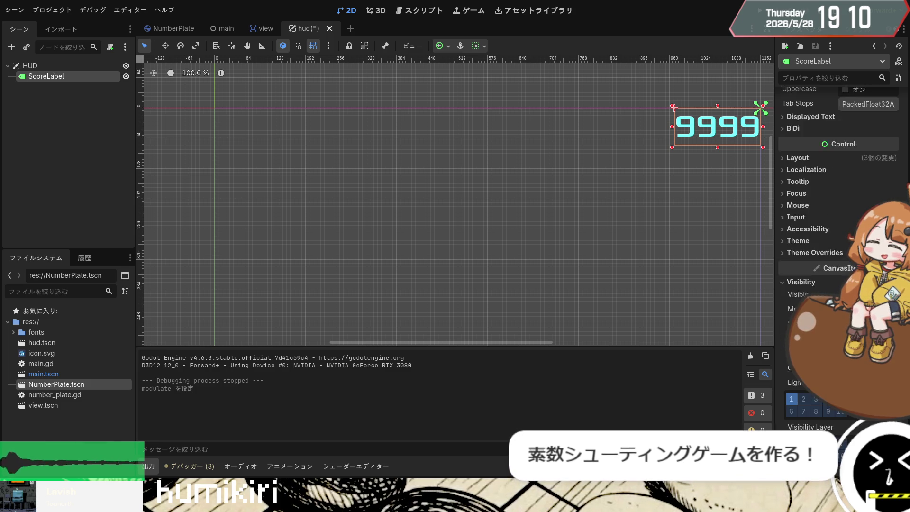
{"action": "scroll", "coordinate": [839, 213], "scroll_direction": "down", "scroll_amount": 2}
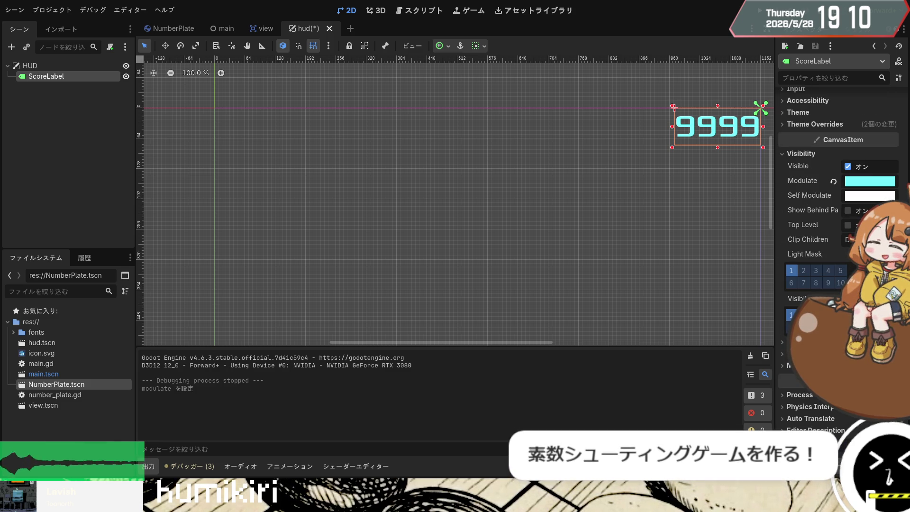
{"action": "left_click", "coordinate": [782, 366]}
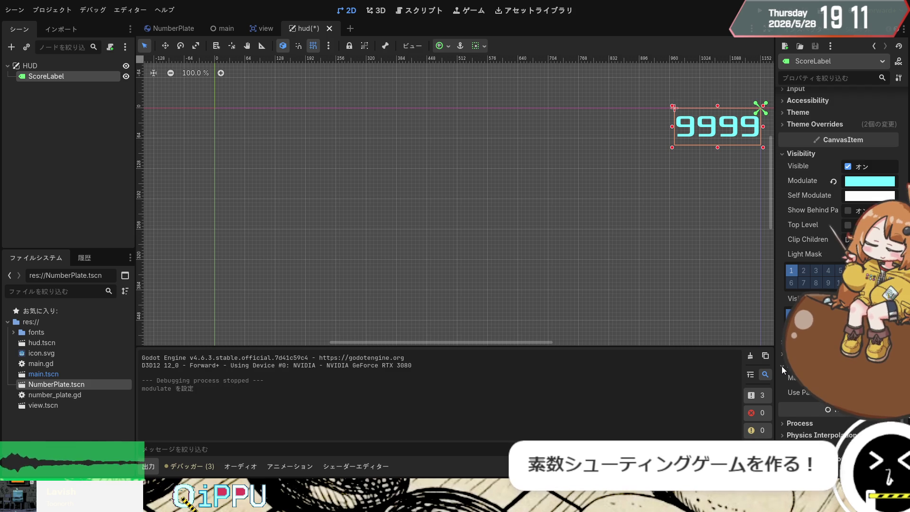
{"action": "left_click", "coordinate": [782, 366]}
{"action": "scroll", "coordinate": [781, 152], "scroll_direction": "up", "scroll_amount": 4}
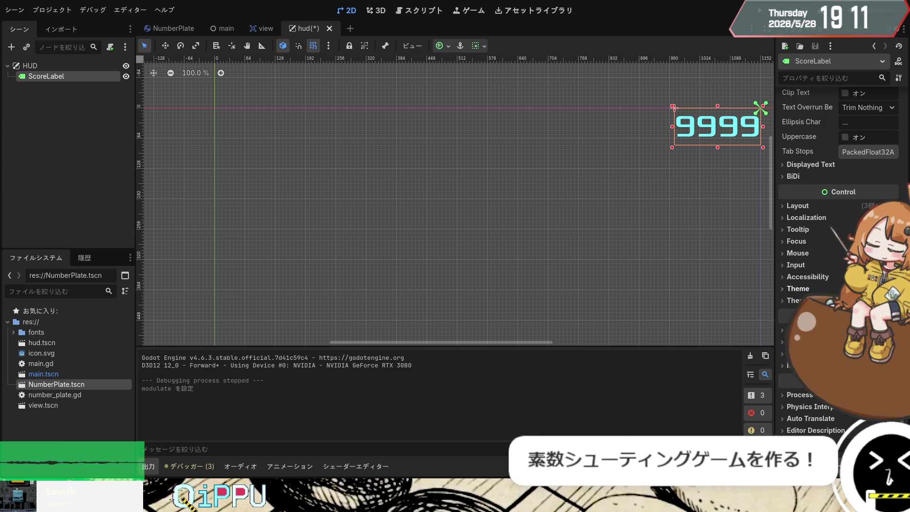
{"action": "scroll", "coordinate": [826, 292], "scroll_direction": "up", "scroll_amount": 6}
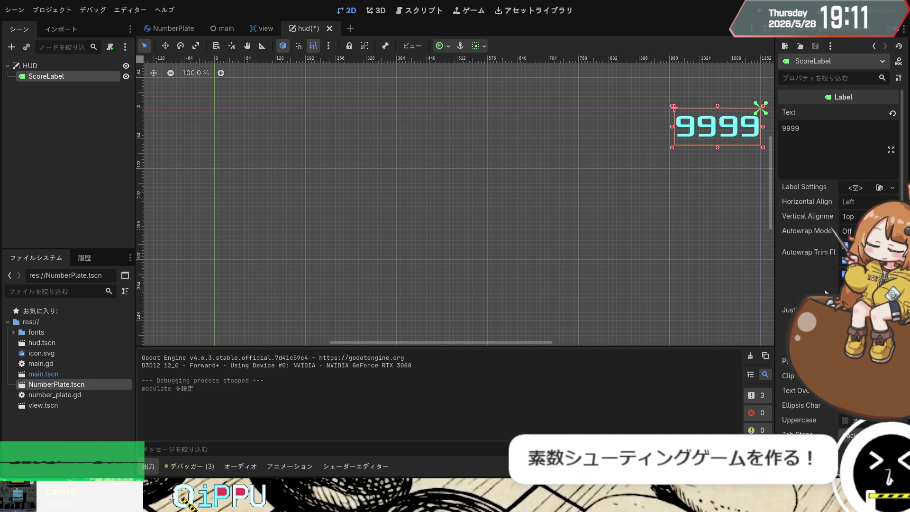
{"action": "left_click", "coordinate": [43, 68]}
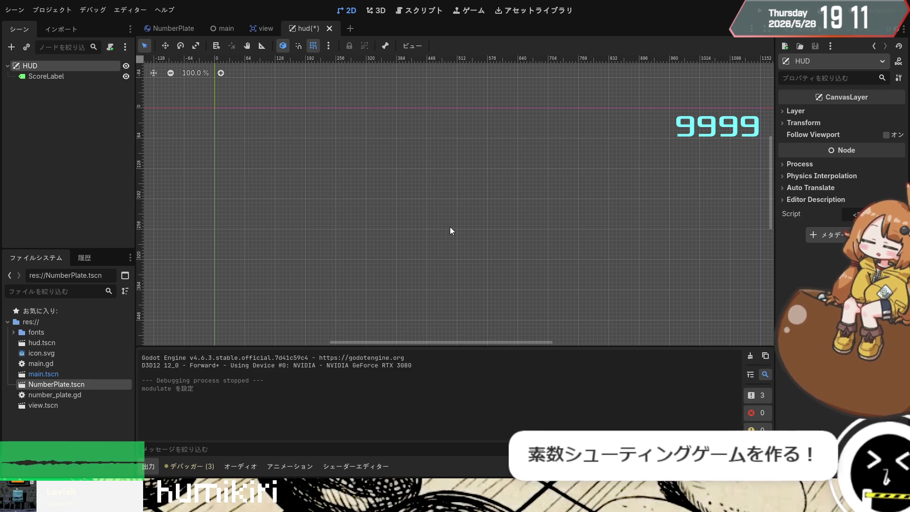
Add a ColorRect anchored top-right, size it over the score, and order it behind ScoreLabel
{"action": "key", "text": "ctrl+a"}
{"action": "key", "text": "Return"}
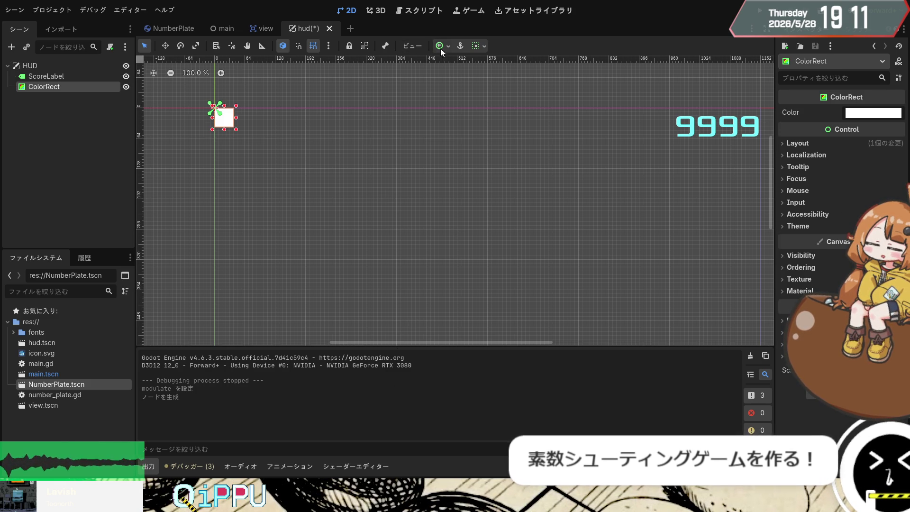
{"action": "left_click", "coordinate": [480, 83]}
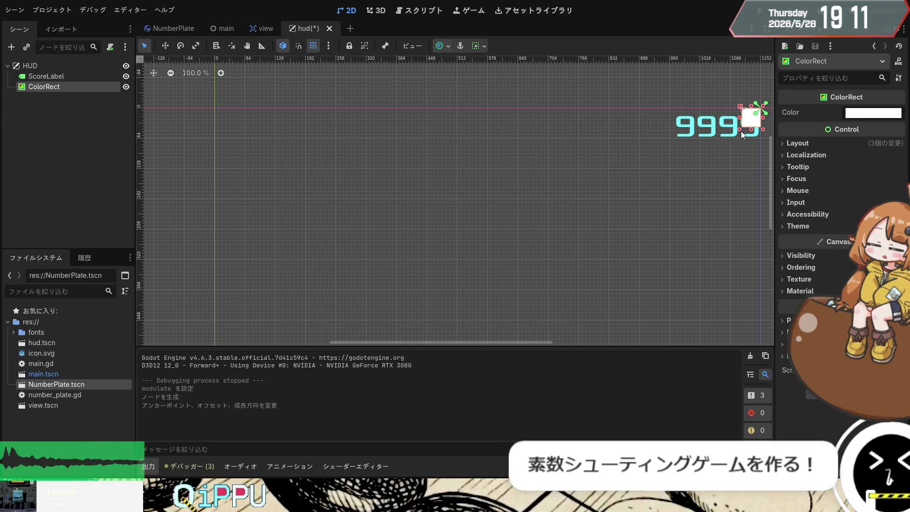
{"action": "left_click_drag", "start_coordinate": [742, 118], "coordinate": [671, 119]}
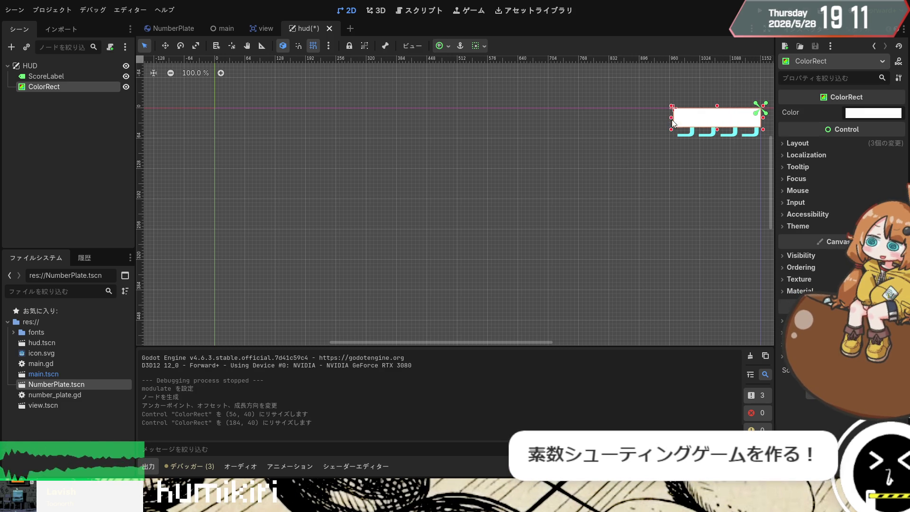
{"action": "left_click_drag", "start_coordinate": [717, 129], "coordinate": [719, 142]}
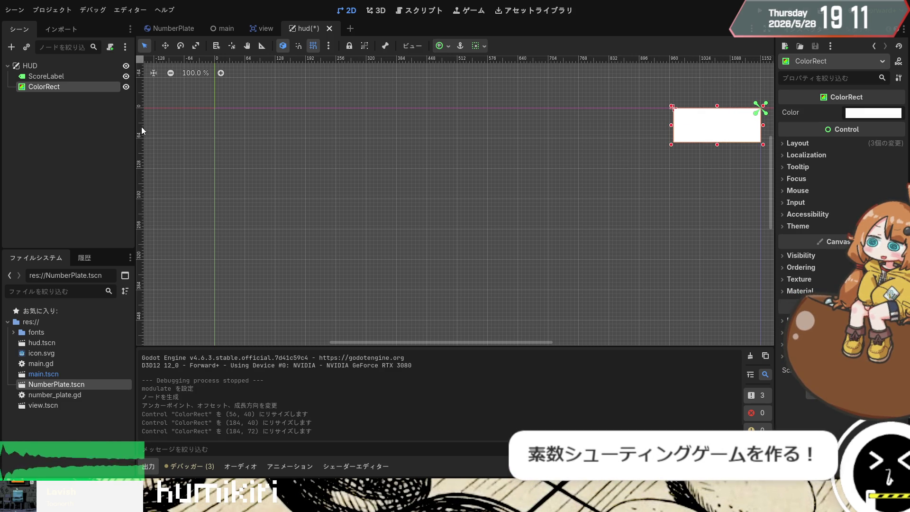
{"action": "left_click_drag", "start_coordinate": [55, 86], "coordinate": [86, 72]}
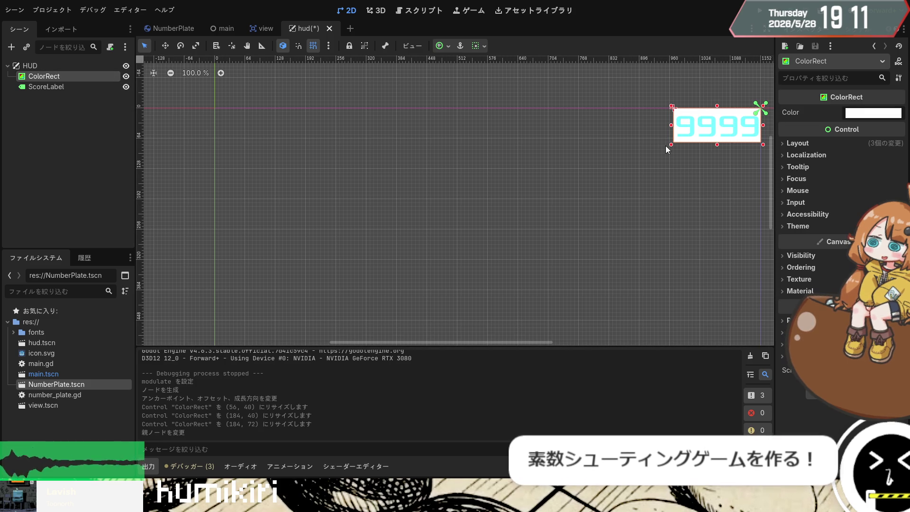
Make the ColorRect's colour translucent, save the scene and run the game
{"action": "left_click", "coordinate": [866, 115]}
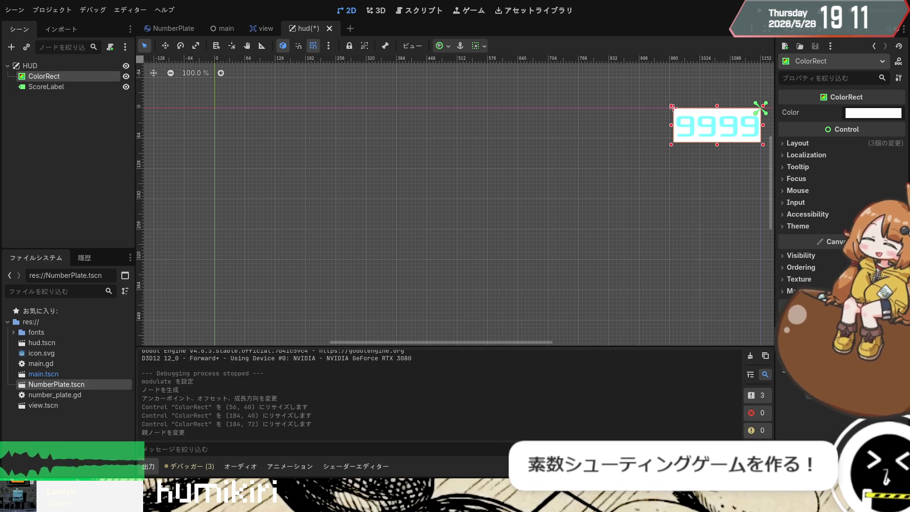
{"action": "left_click_drag", "start_coordinate": [872, 202], "coordinate": [847, 202]}
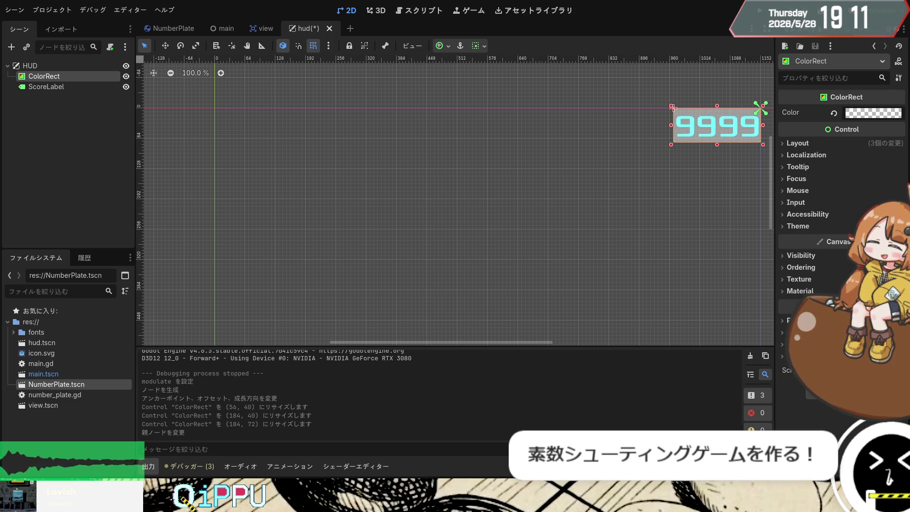
{"action": "key", "text": "F5"}
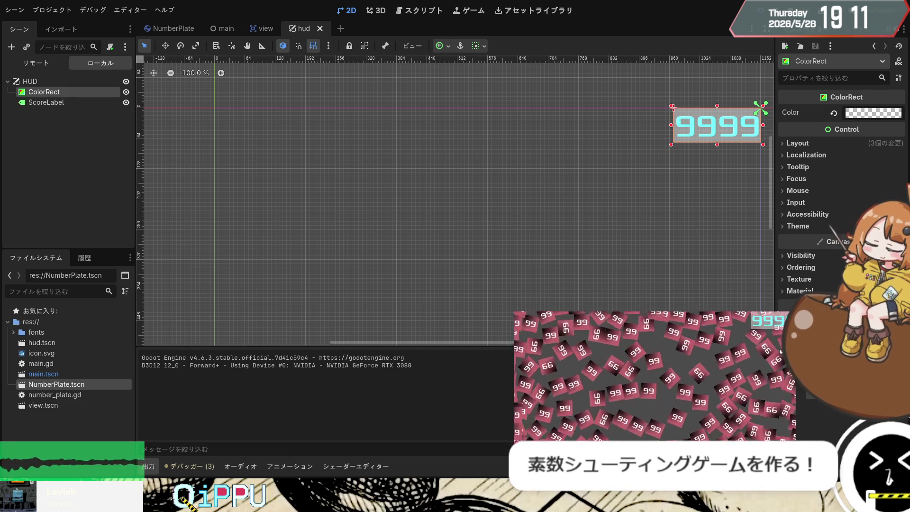
Stop the running game and add a Button node under HUD
{"action": "key", "text": "F8"}
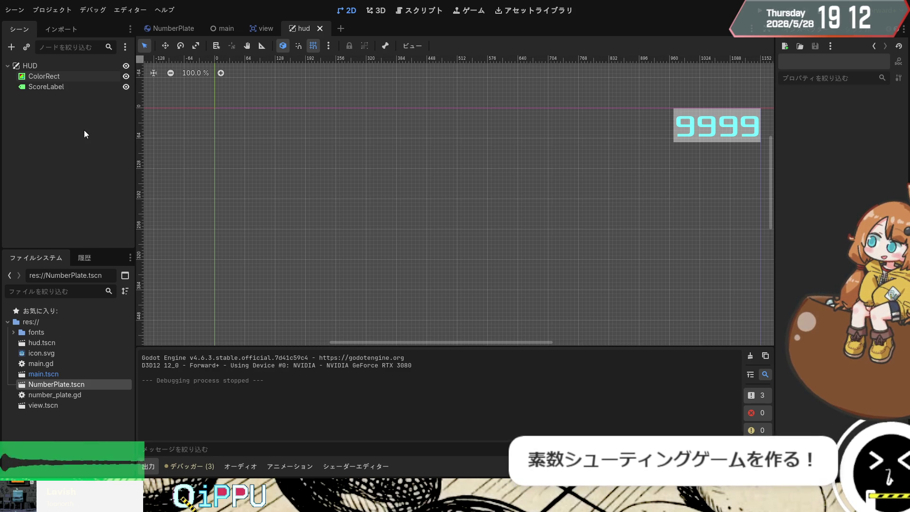
{"action": "left_click", "coordinate": [38, 65]}
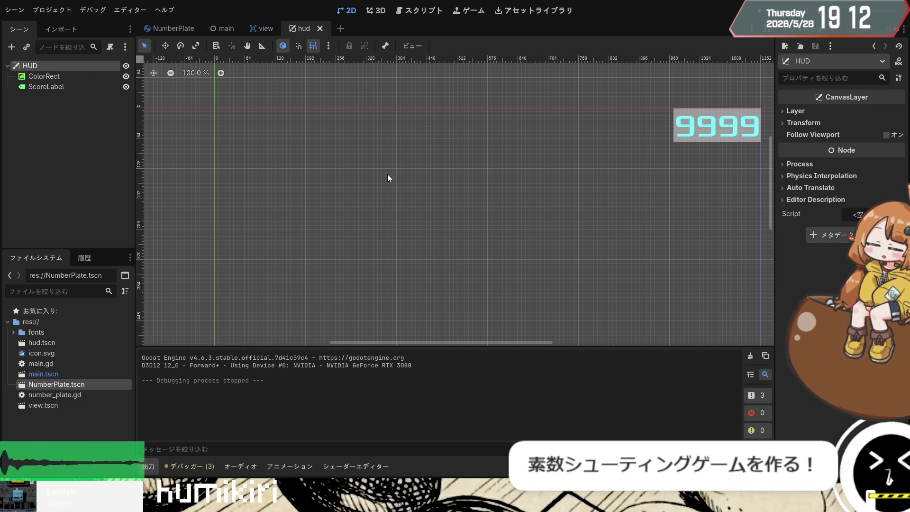
{"action": "key", "text": "ctrl+a"}
{"action": "key", "text": "Return"}
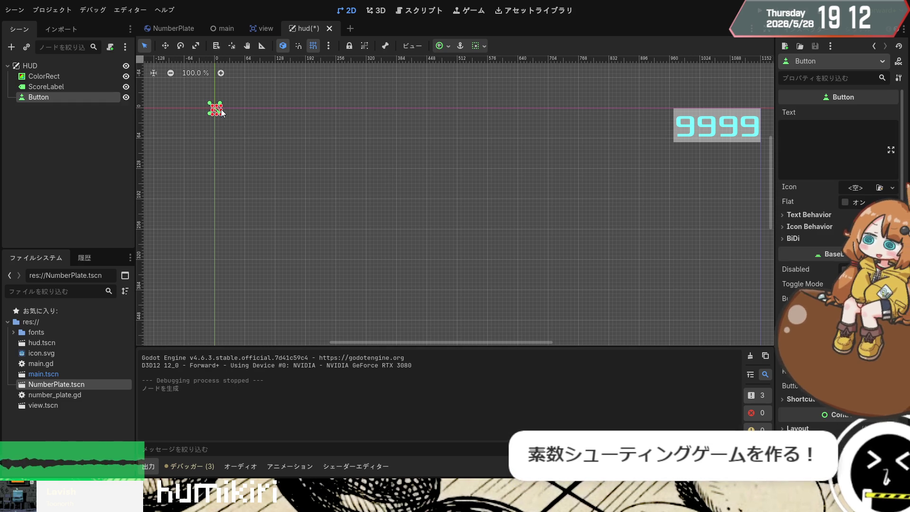
Set the Button's text to "pause" and enable its Font and Font Size overrides
{"action": "left_click", "coordinate": [808, 127]}
{"action": "type", "text": "pause"}
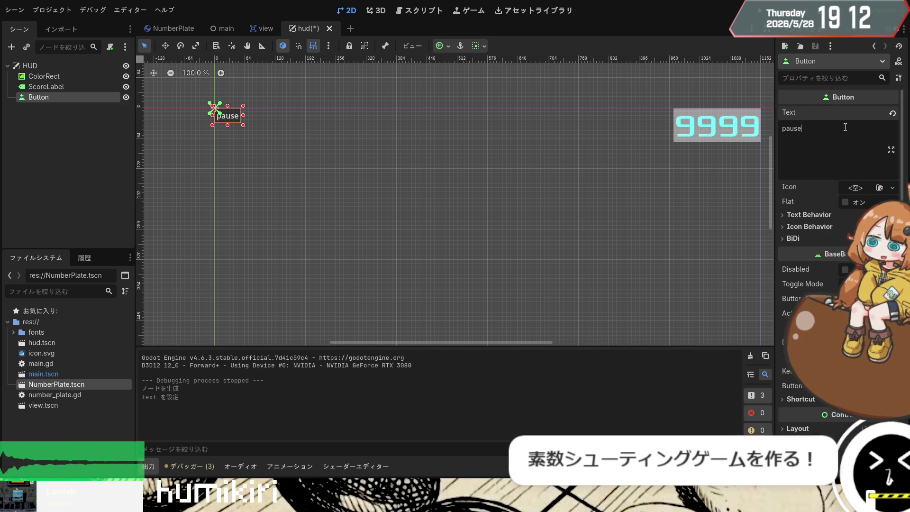
{"action": "scroll", "coordinate": [818, 400], "scroll_direction": "down", "scroll_amount": 5}
{"action": "scroll", "coordinate": [818, 400], "scroll_direction": "down", "scroll_amount": 1}
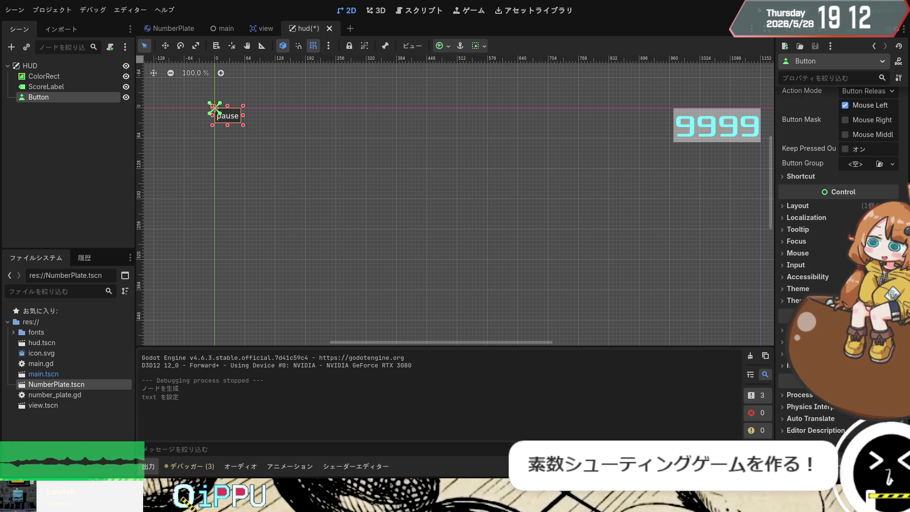
{"action": "left_click", "coordinate": [818, 301]}
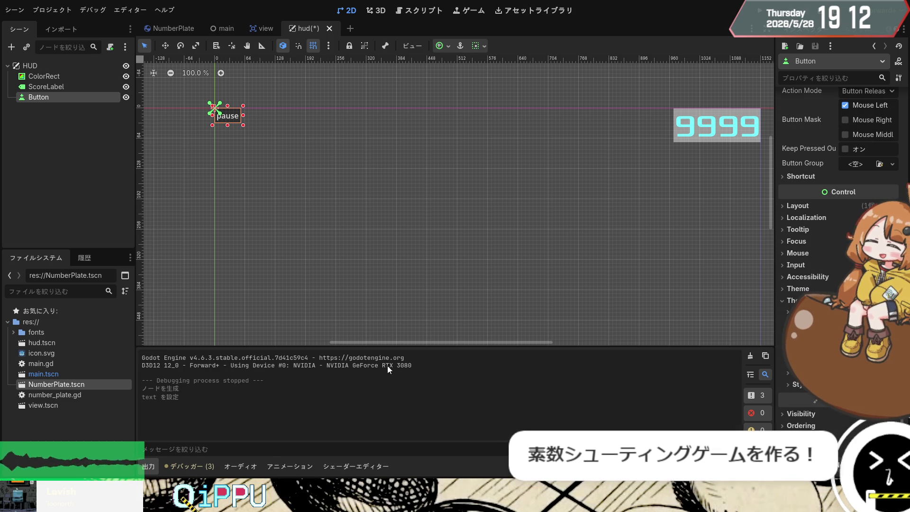
{"action": "left_click", "coordinate": [818, 355]}
{"action": "scroll", "coordinate": [820, 280], "scroll_direction": "down", "scroll_amount": 3}
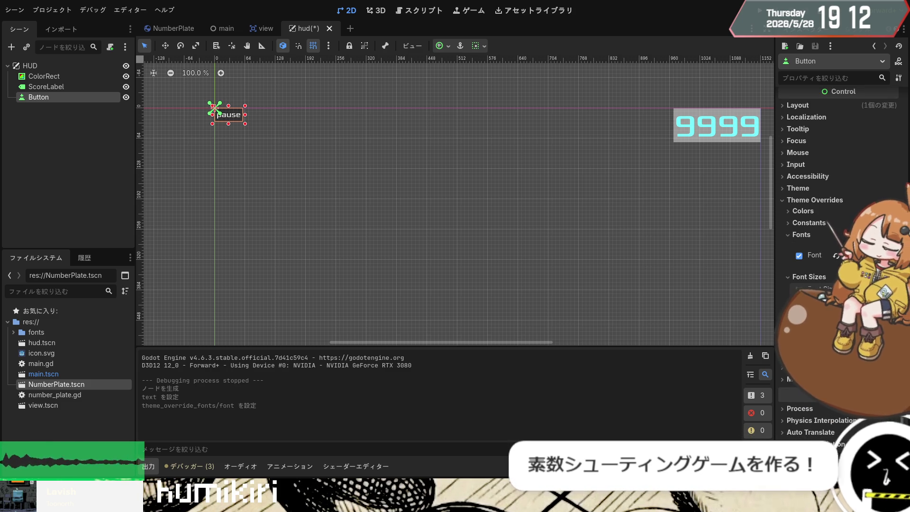
{"action": "left_click", "coordinate": [800, 289]}
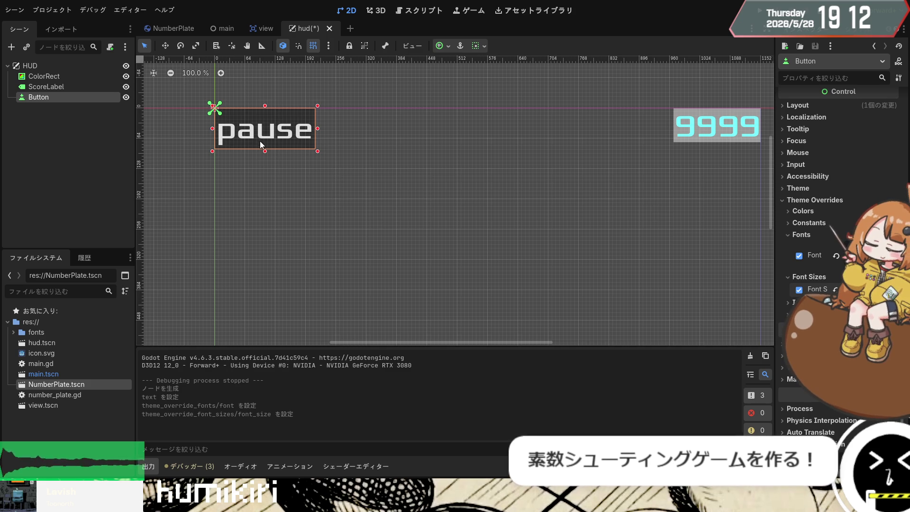
Place the pause button at the HUD's top-left corner, test-run the game and stop it
{"action": "left_click_drag", "start_coordinate": [246, 129], "coordinate": [489, 269]}
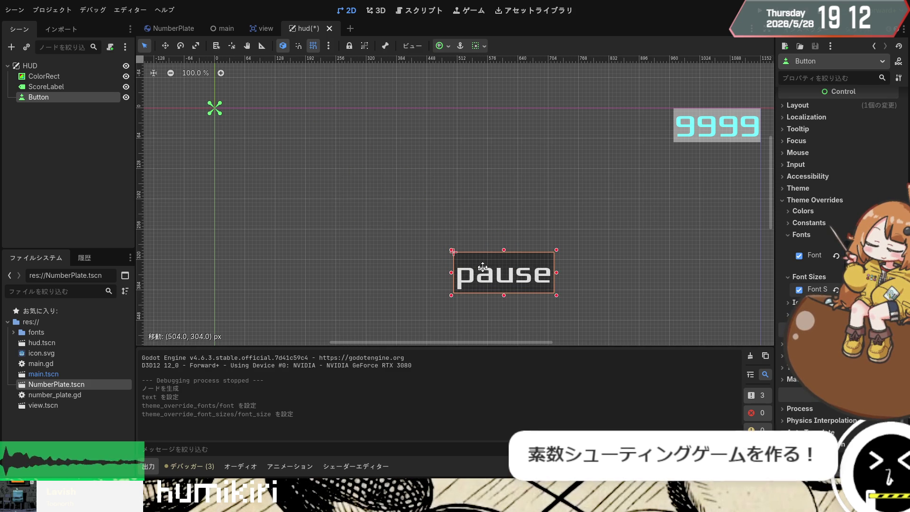
{"action": "scroll", "coordinate": [489, 269], "scroll_direction": "down", "scroll_amount": 5}
{"action": "scroll", "coordinate": [505, 257], "scroll_direction": "down", "scroll_amount": 3}
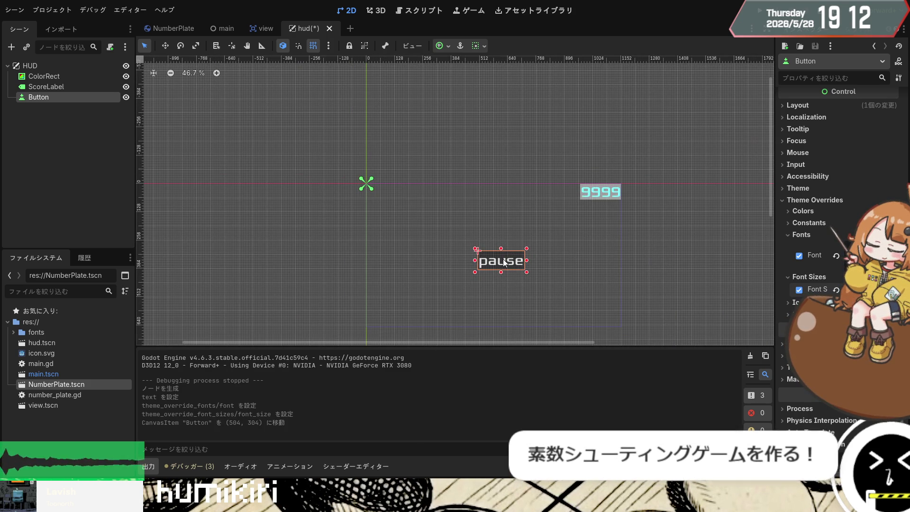
{"action": "mouse_move", "coordinate": [504, 259]}
{"action": "left_mouse_down"}
{"action": "mouse_move", "coordinate": [498, 307]}
{"action": "mouse_move", "coordinate": [389, 192]}
{"action": "left_mouse_up"}
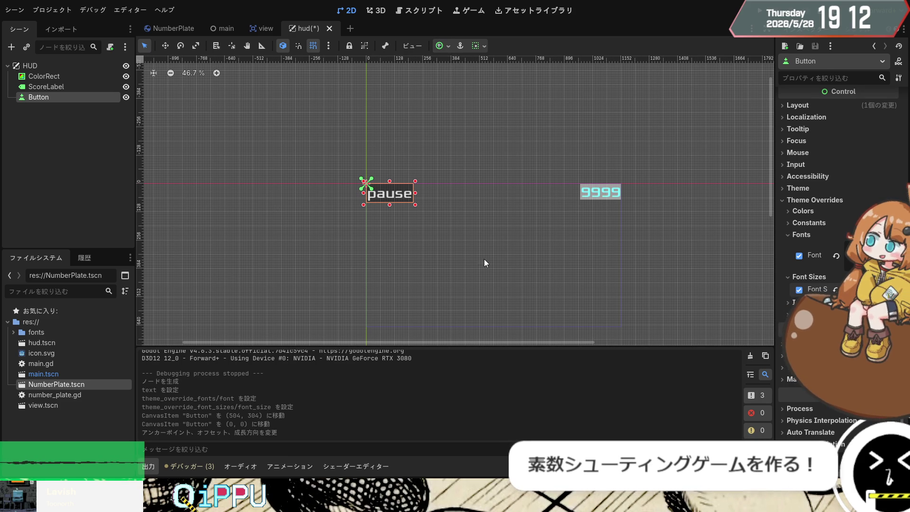
{"action": "scroll", "coordinate": [484, 258], "scroll_direction": "down", "scroll_amount": 1}
{"action": "scroll", "coordinate": [508, 274], "scroll_direction": "up", "scroll_amount": 3}
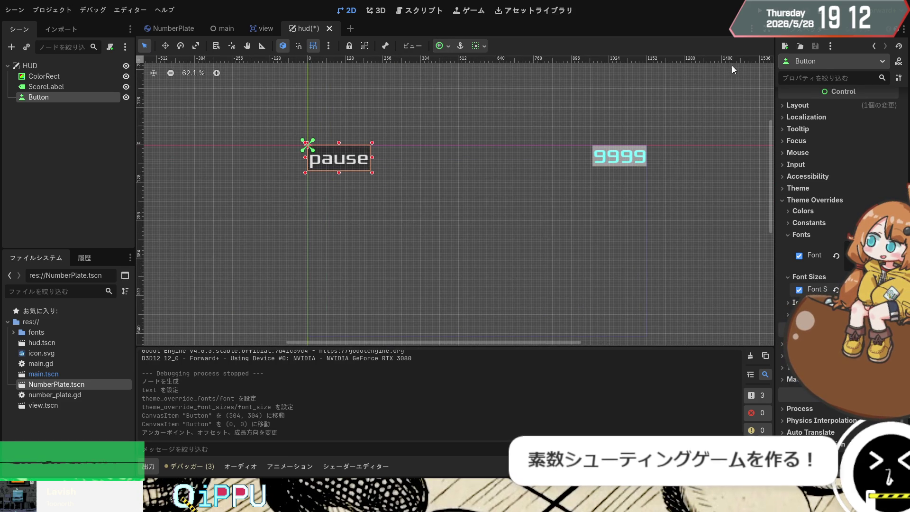
{"action": "left_click", "coordinate": [759, 13]}
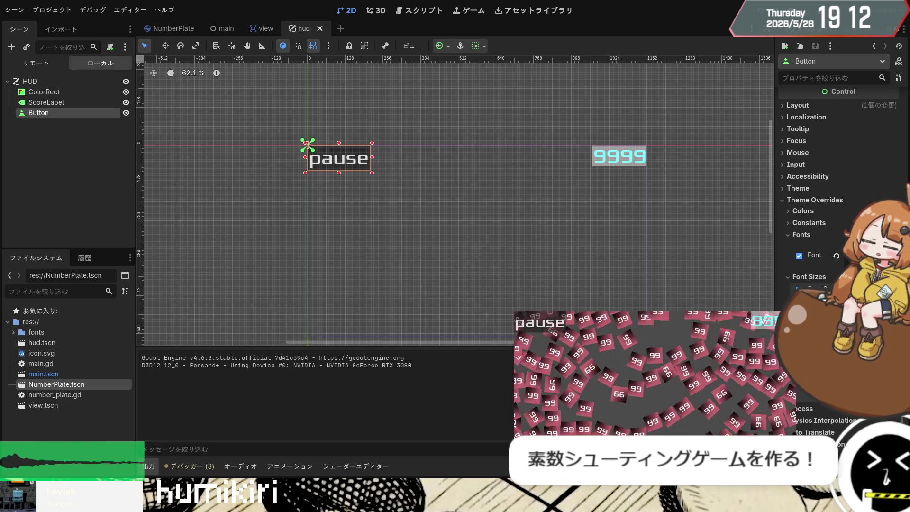
{"action": "key", "text": "F8"}
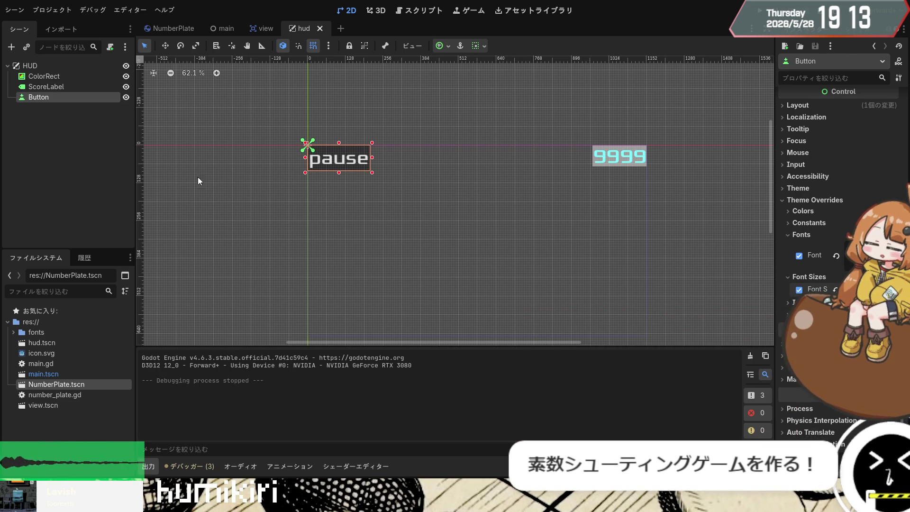
Select the pause Button and show its Signals list in the Node dock
{"action": "left_click", "coordinate": [73, 140]}
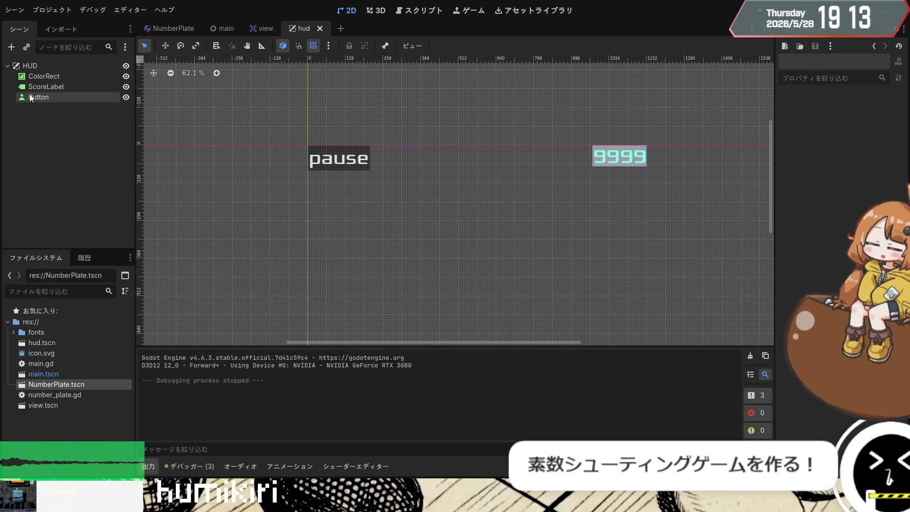
{"action": "left_click", "coordinate": [346, 164]}
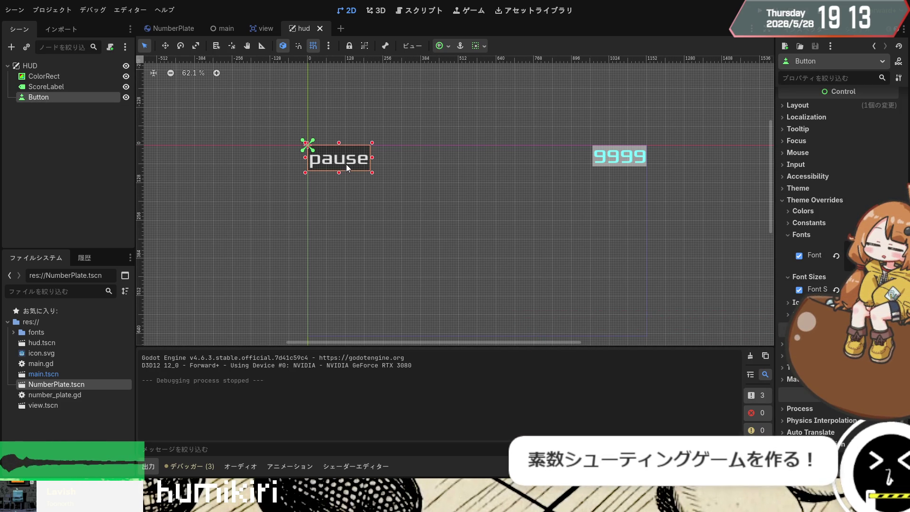
{"action": "left_click", "coordinate": [100, 151]}
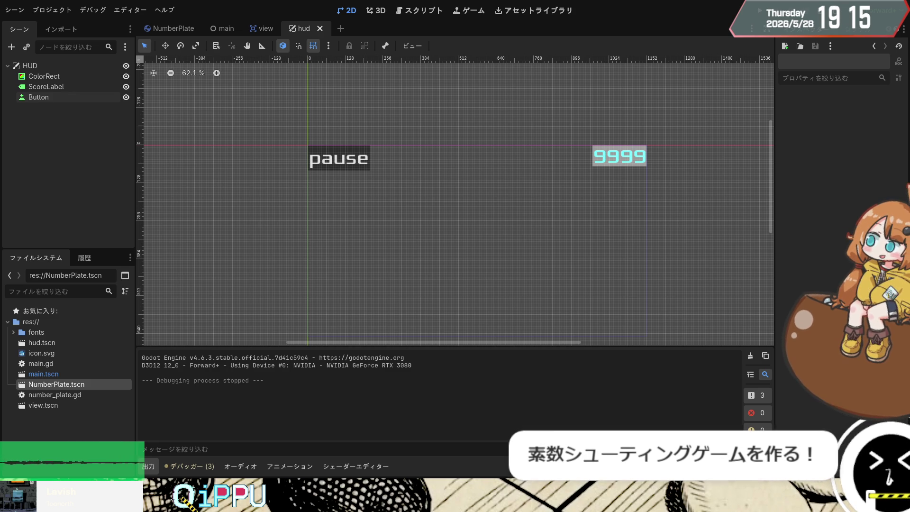
{"action": "left_click", "coordinate": [32, 97]}
{"action": "left_click", "coordinate": [820, 36]}
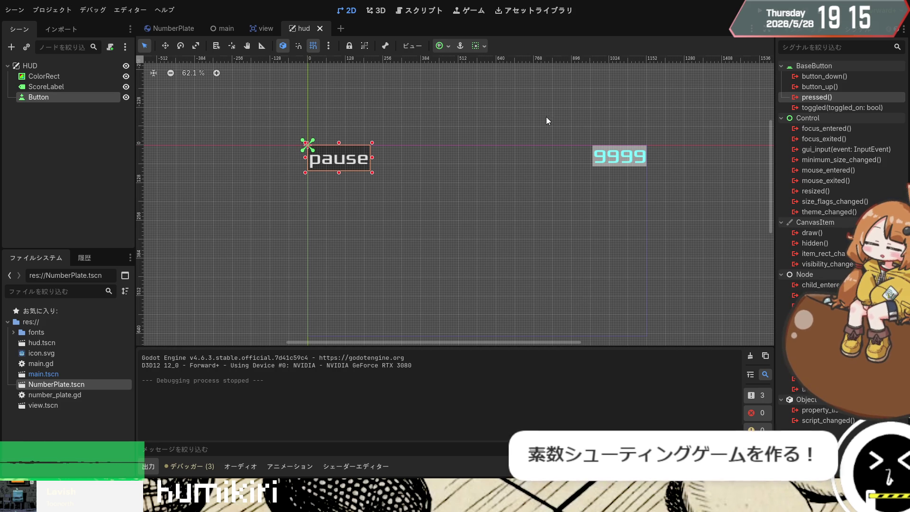
Check the Main root and HUD instance in the main scene, then return to the hud scene
{"action": "left_click", "coordinate": [221, 29]}
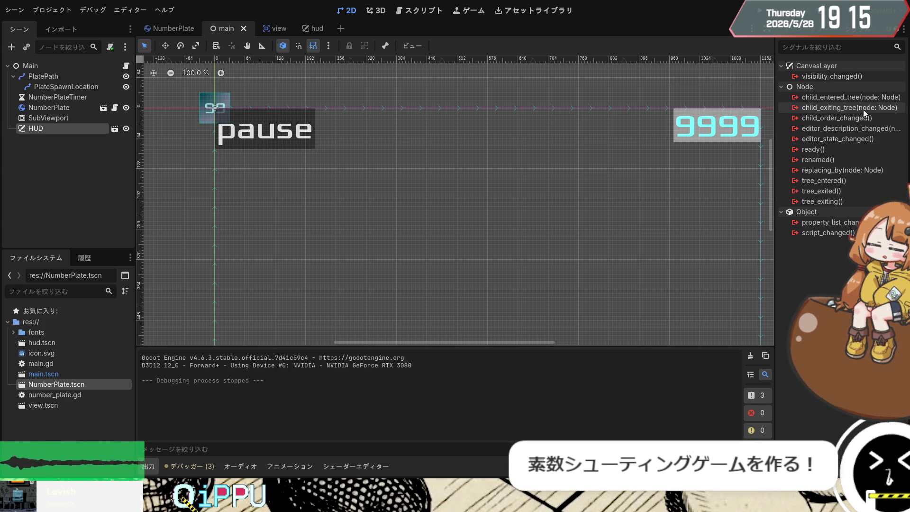
{"action": "left_click", "coordinate": [30, 66]}
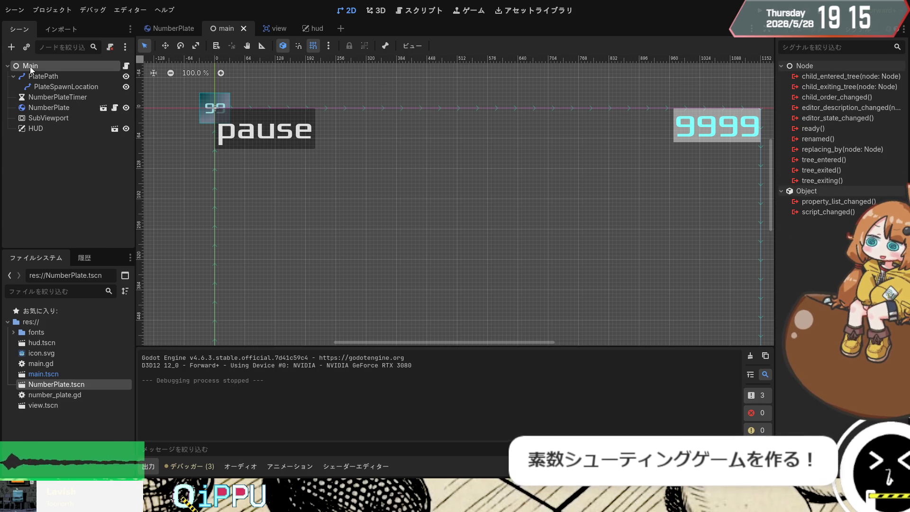
{"action": "left_click", "coordinate": [28, 128]}
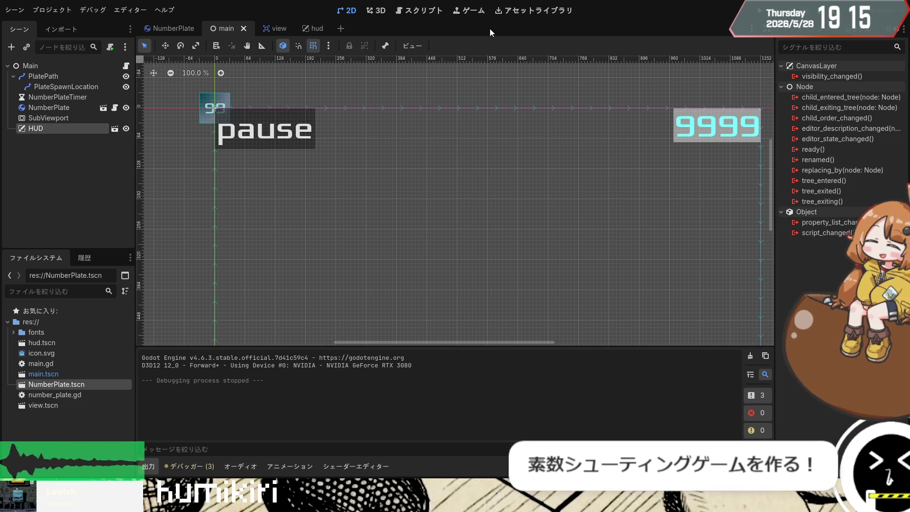
{"action": "left_click", "coordinate": [304, 31]}
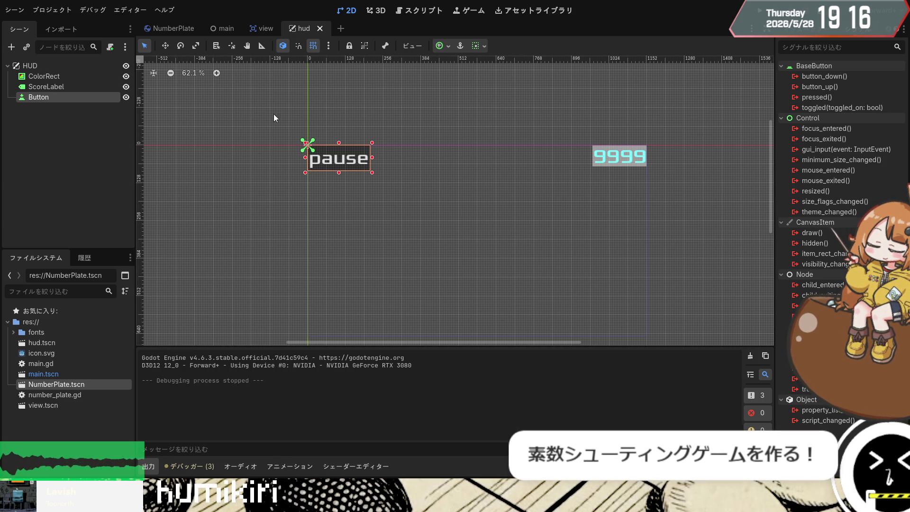
Attach a new hud.gd script to the HUD root node
{"action": "left_click", "coordinate": [26, 66]}
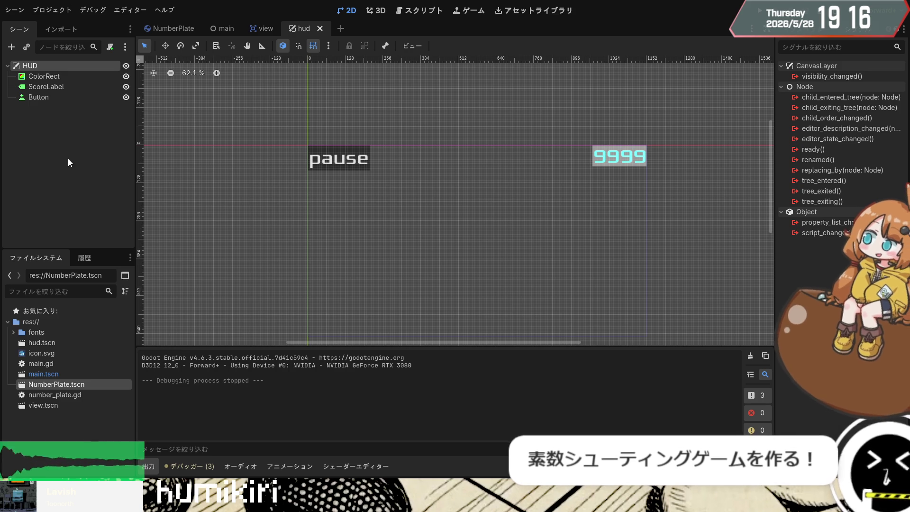
{"action": "left_click", "coordinate": [414, 361]}
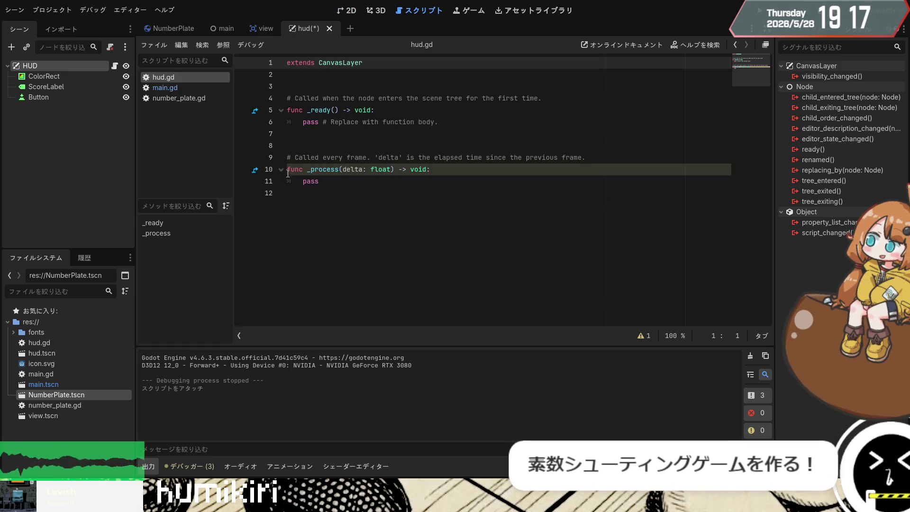
Declare 'signal pause_game' after the extends line and save hud.gd
{"action": "left_click", "coordinate": [381, 75]}
{"action": "key", "text": "Return"}
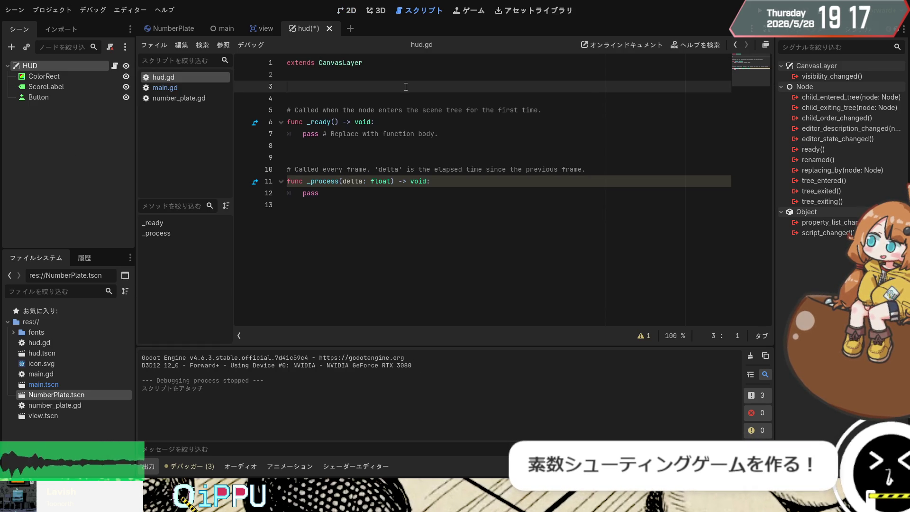
{"action": "type", "text": "al "}
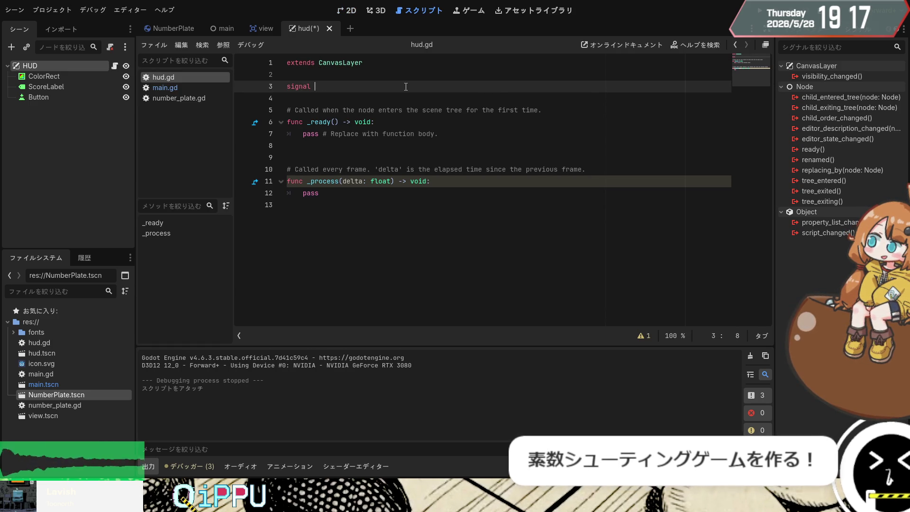
{"action": "type", "text": "pau"}
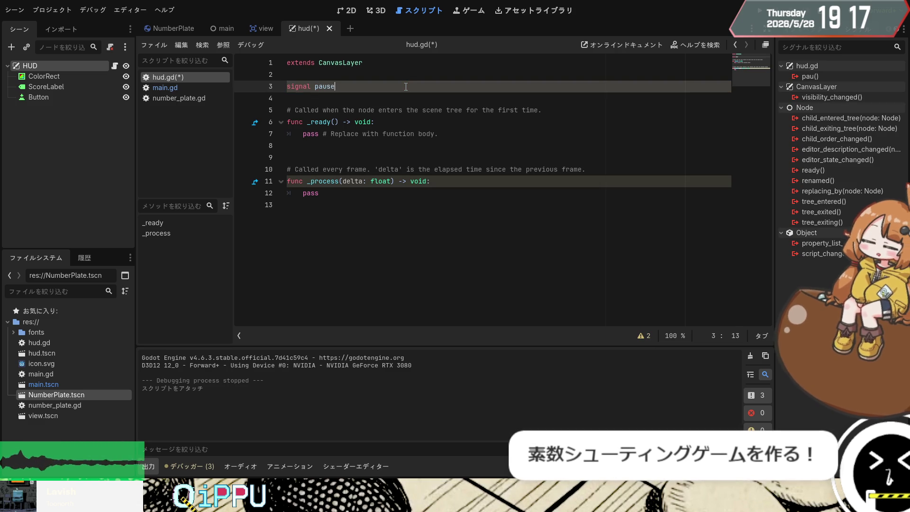
{"action": "type", "text": "se"}
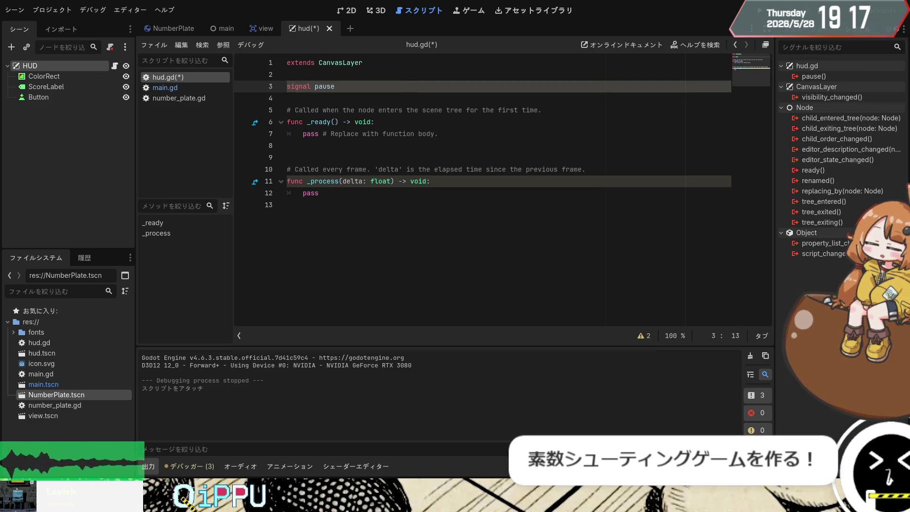
{"action": "key", "text": "BackSpace"}
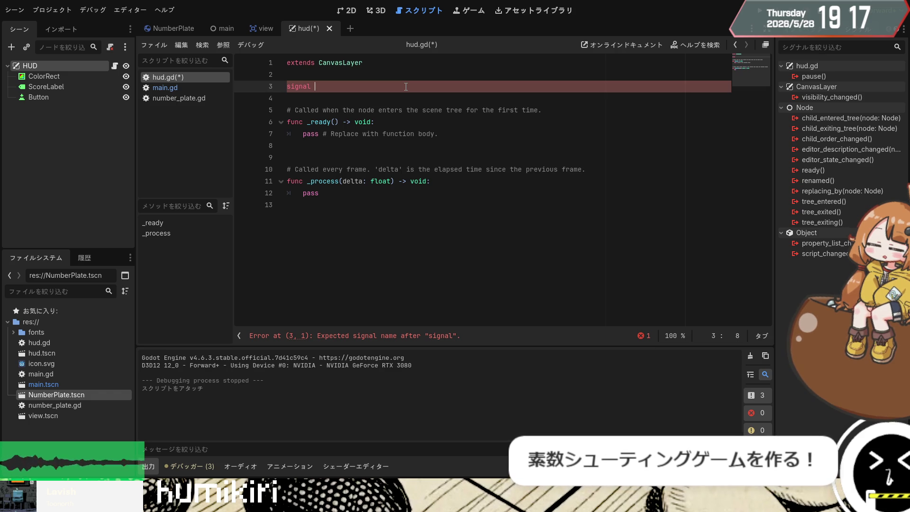
{"action": "type", "text": "_game"}
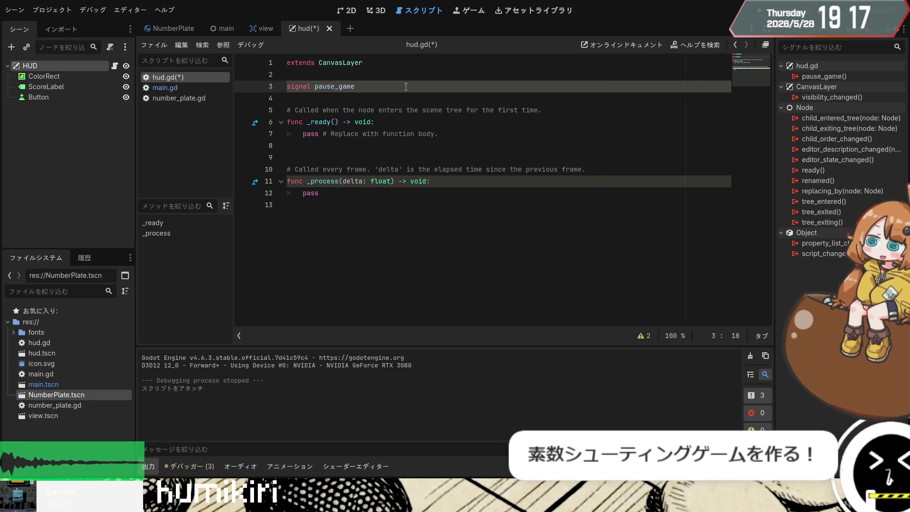
{"action": "key", "text": "ctrl+s"}
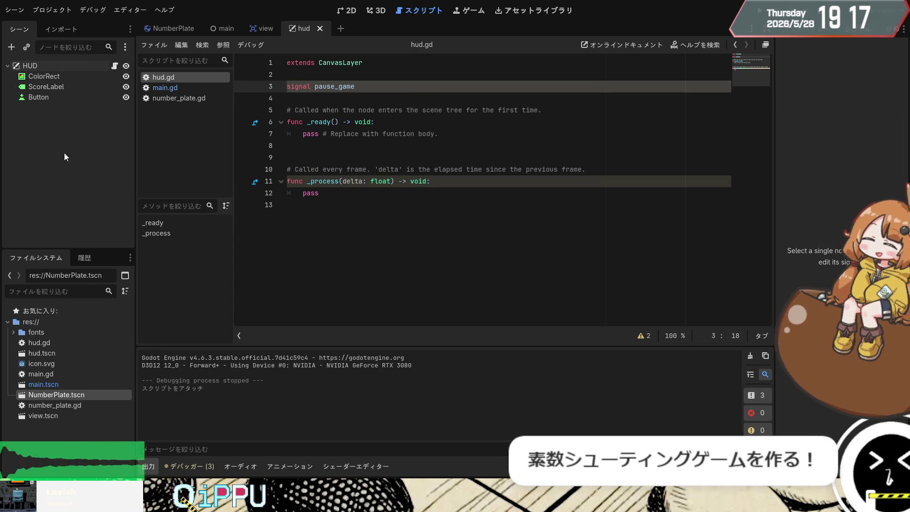
Connect HUD's pause_game signal to a new _on_hud_pause_game handler in main.gd and clear its placeholder body
{"action": "left_click", "coordinate": [225, 30]}
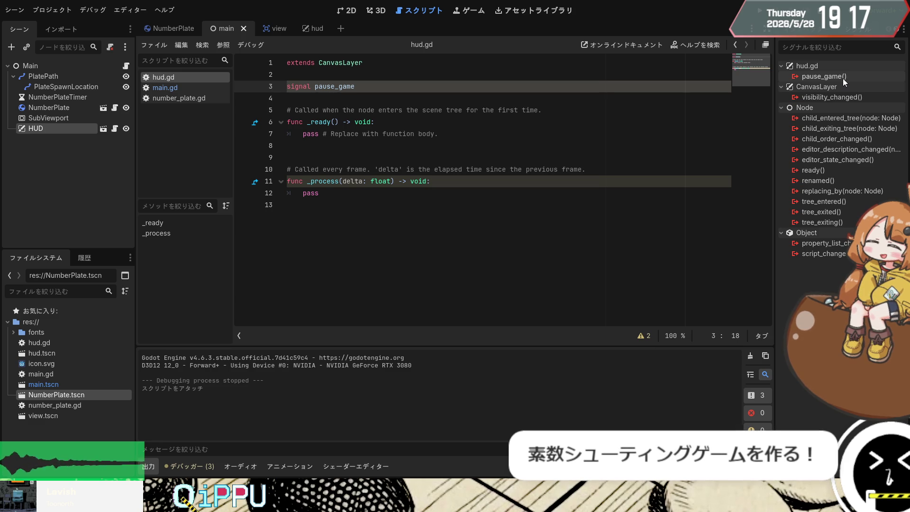
{"action": "left_click", "coordinate": [42, 65]}
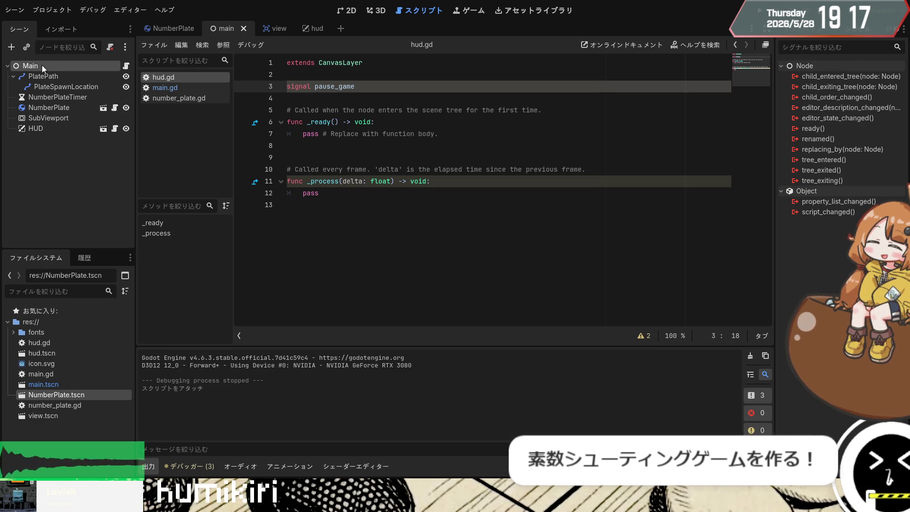
{"action": "left_click", "coordinate": [33, 128]}
{"action": "left_click", "coordinate": [846, 79]}
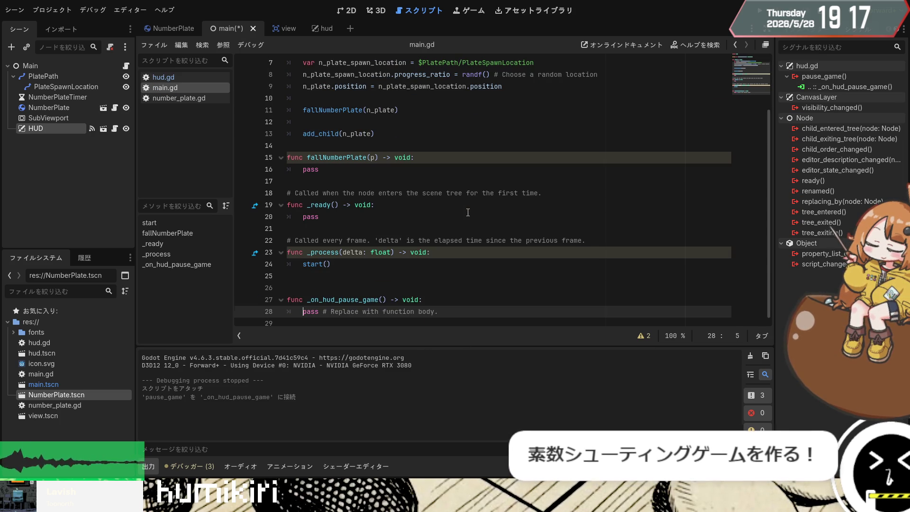
{"action": "key", "text": "shift+End"}
Write SceneTree.paused = !SceneTree.paused in the handler, save main.gd and run the game
{"action": "key", "text": "BackSpace"}
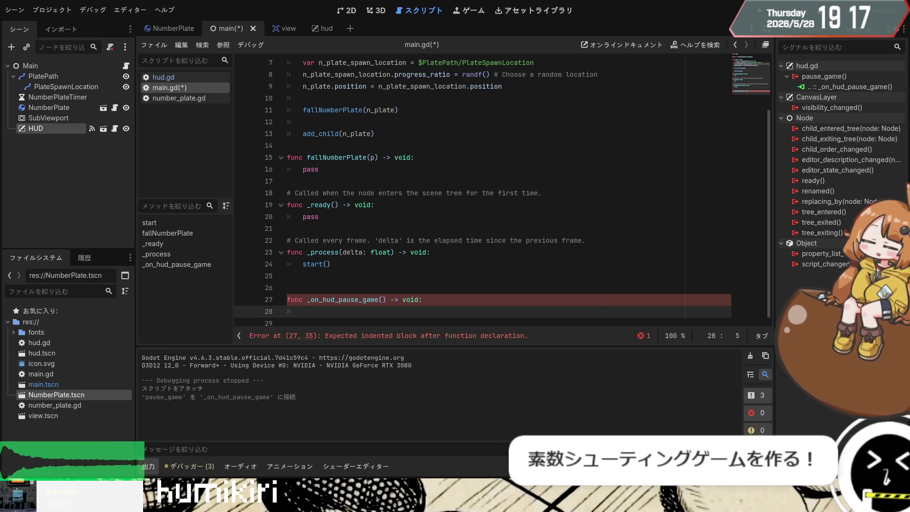
{"action": "scroll", "coordinate": [465, 210], "scroll_direction": "up", "scroll_amount": 2}
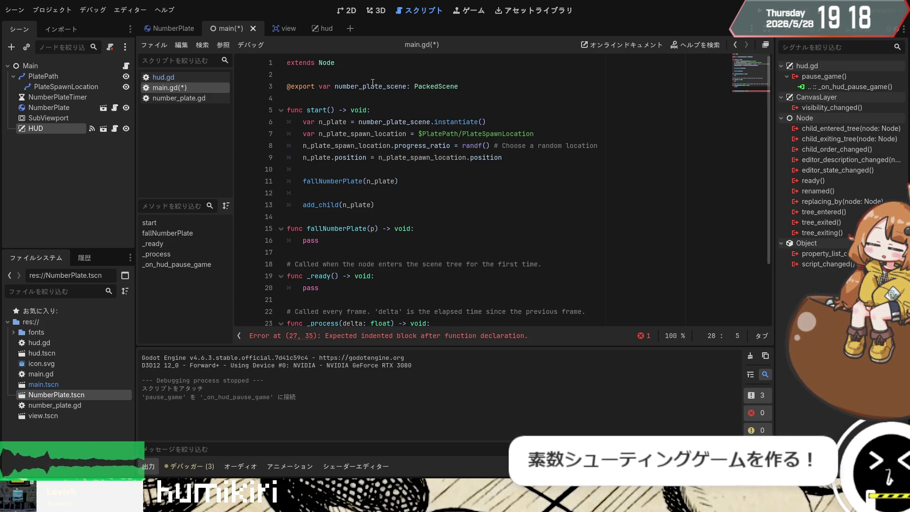
{"action": "scroll", "coordinate": [510, 210], "scroll_direction": "down", "scroll_amount": 2}
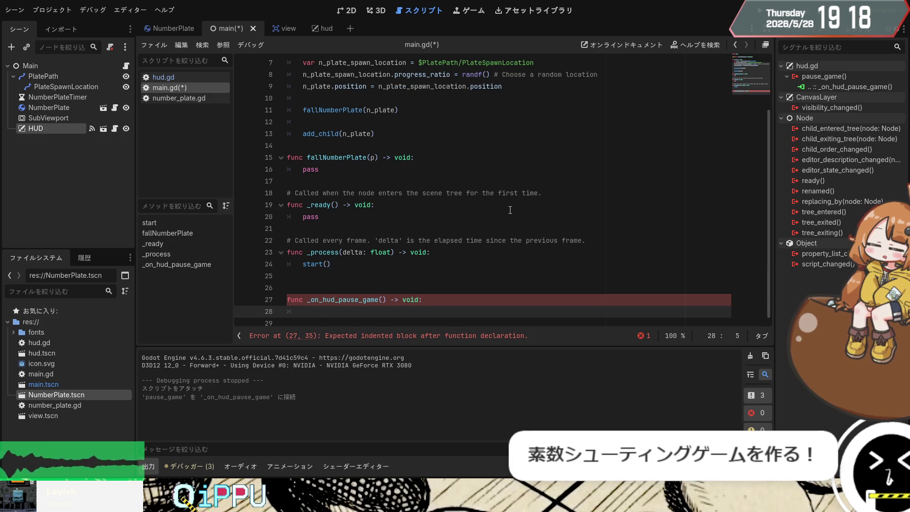
{"action": "type", "text": "se"}
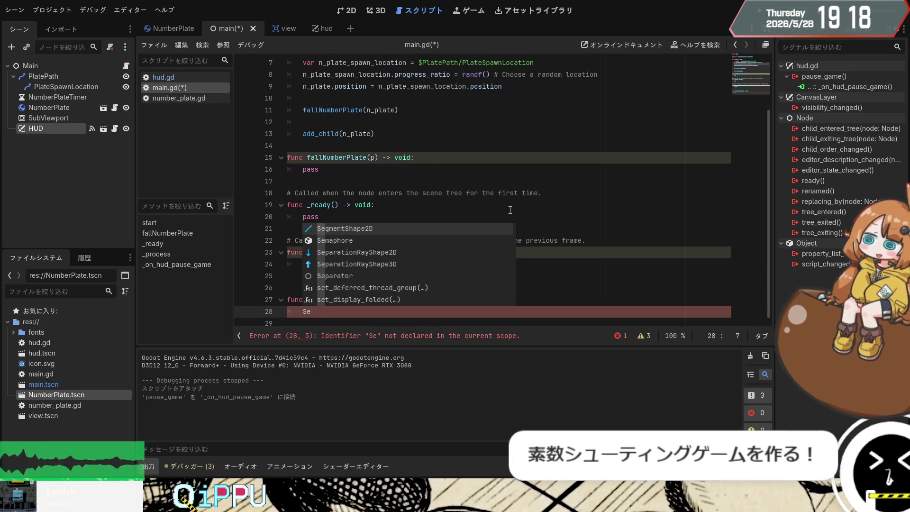
{"action": "type", "text": "cn"}
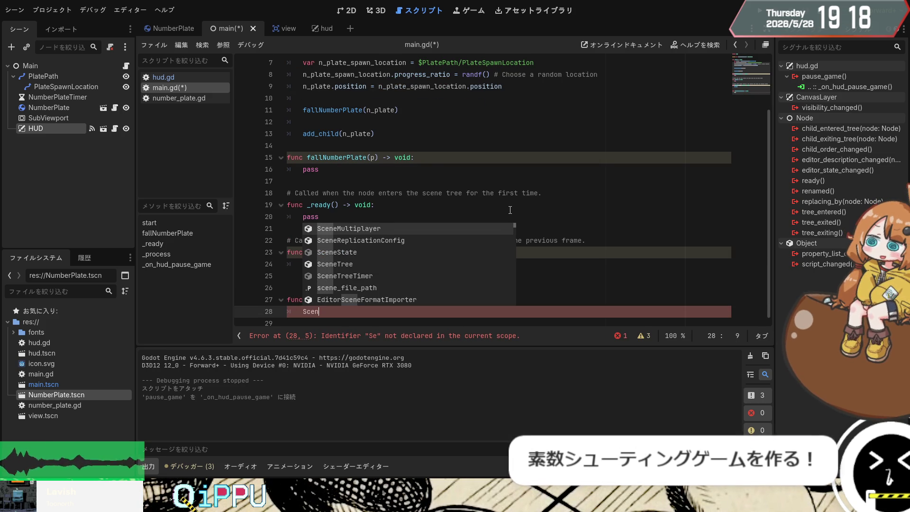
{"action": "type", "text": "e"}
{"action": "type", "text": "Tr"}
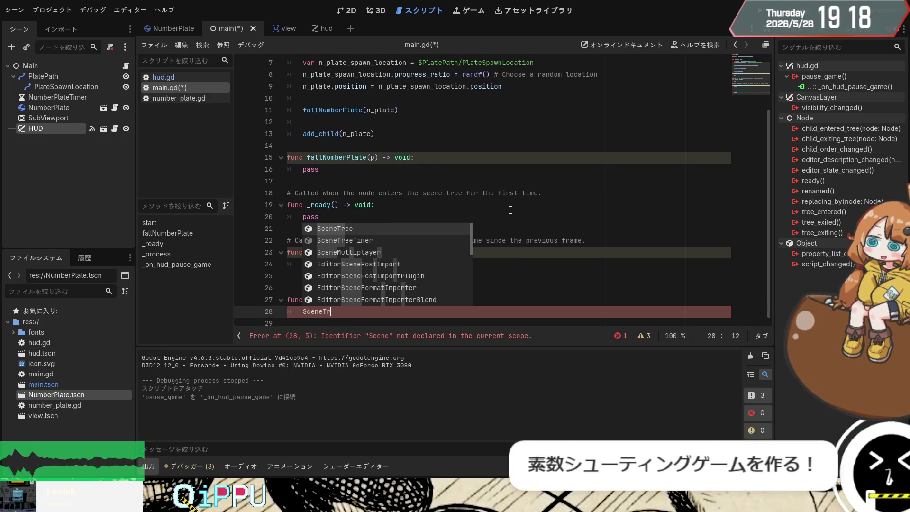
{"action": "type", "text": "ee."}
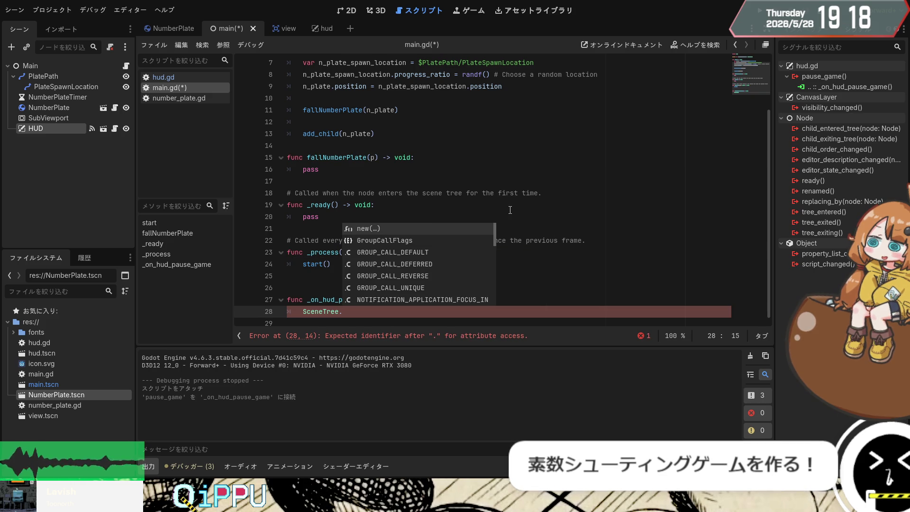
{"action": "type", "text": "pau"}
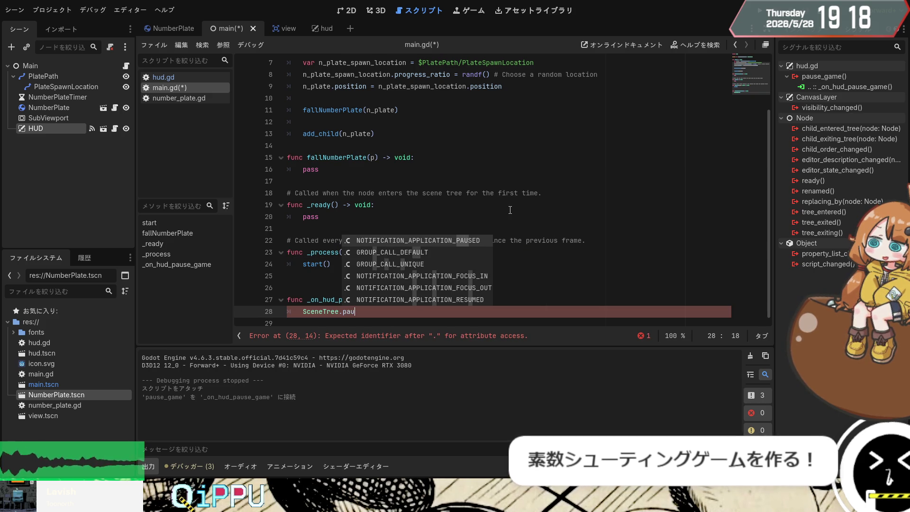
{"action": "type", "text": "sed"}
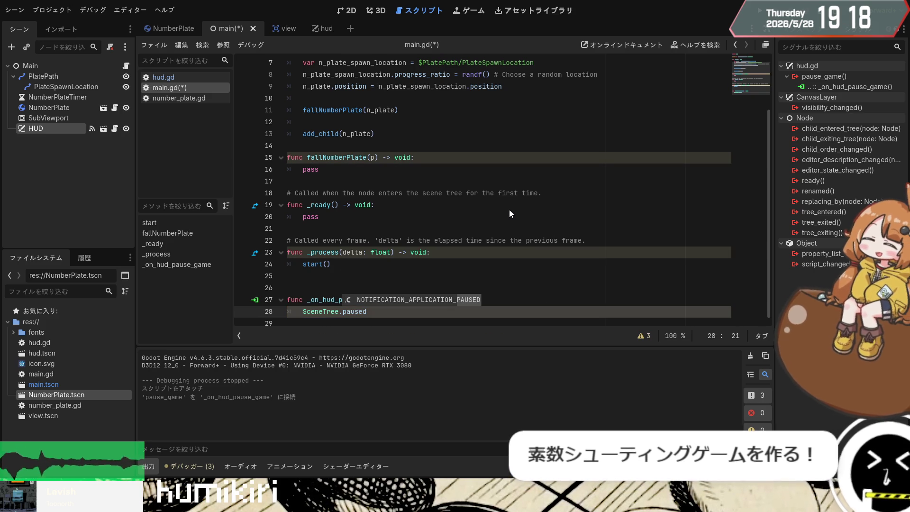
{"action": "type", "text": " = true"}
{"action": "key", "text": "Escape"}
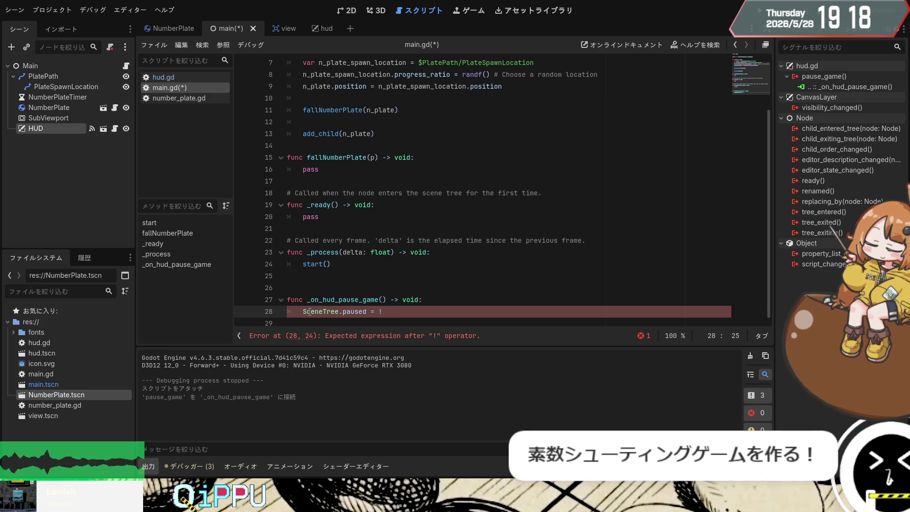
{"action": "left_click_drag", "start_coordinate": [304, 311], "coordinate": [380, 311]}
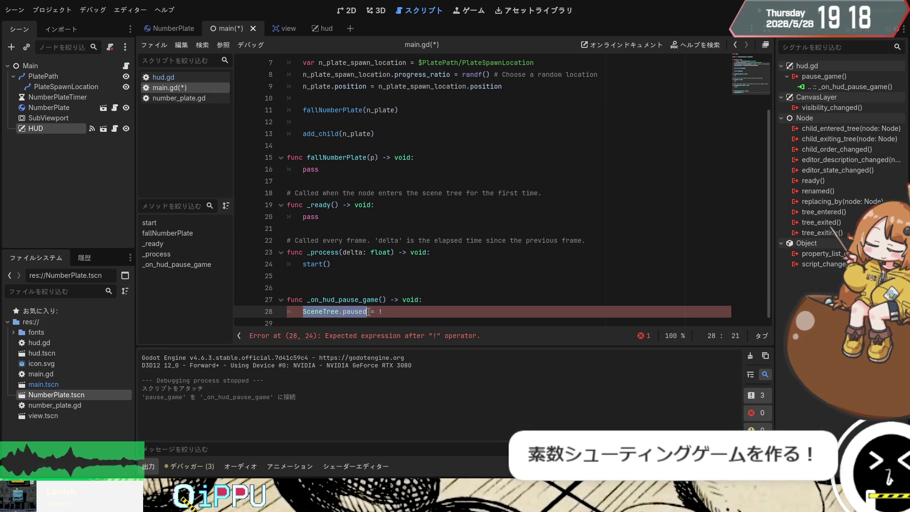
{"action": "key", "text": "End"}
{"action": "type", "text": "SceneTree.paused"}
{"action": "key", "text": "ctrl+s"}
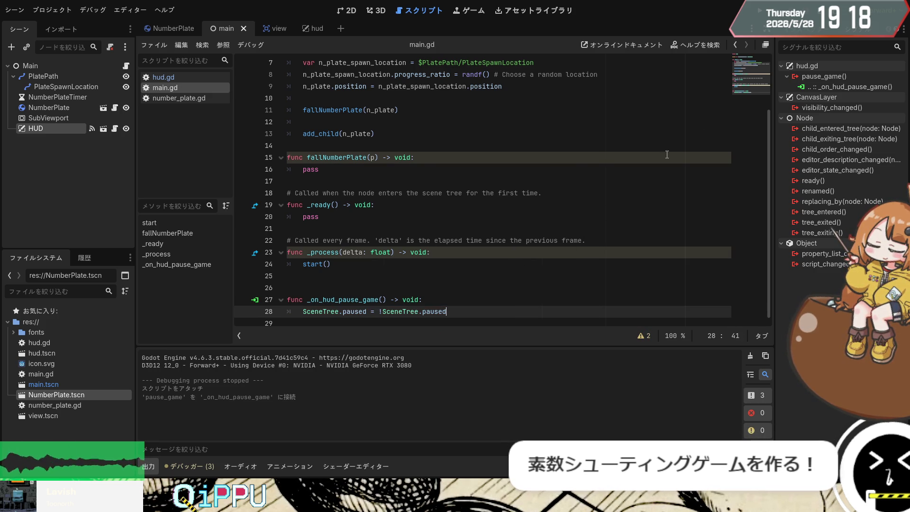
{"action": "key", "text": "F5"}
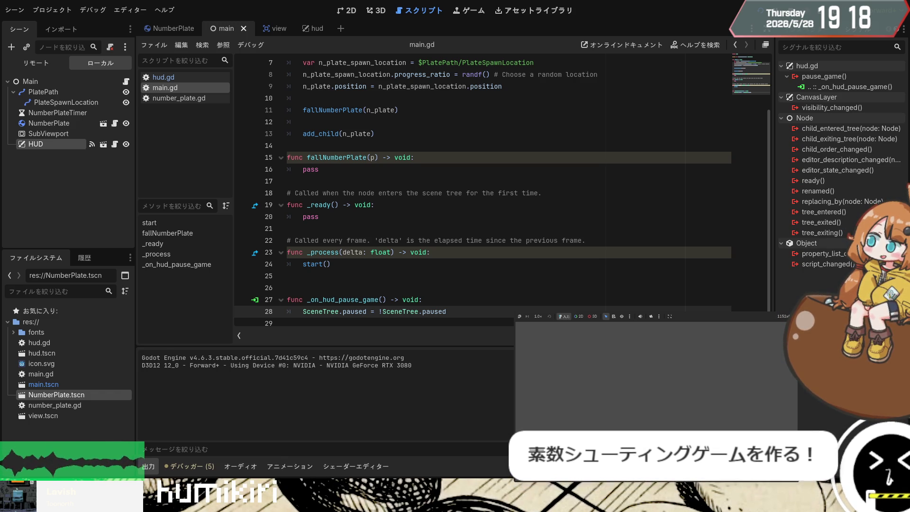
Stop the running game and return to editing main.gd
{"action": "key", "text": "F8"}
{"action": "left_click", "coordinate": [528, 217]}
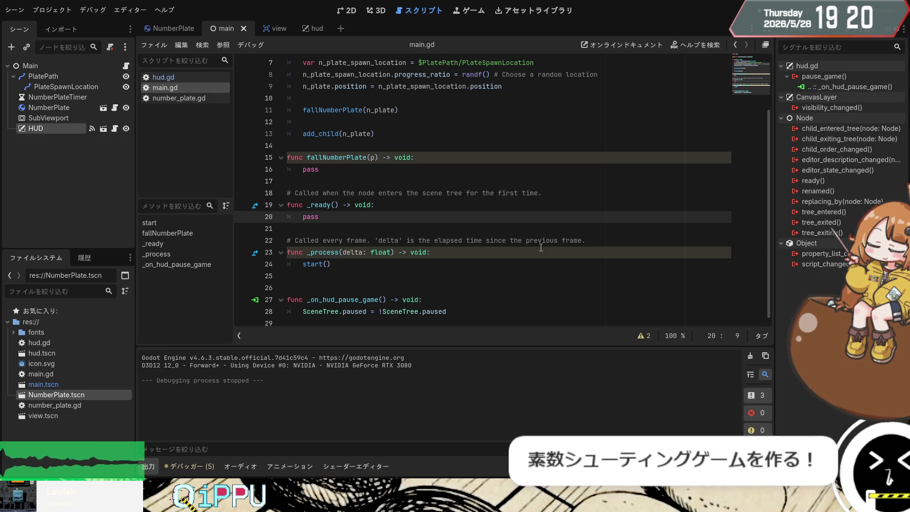
Replace the negated expression with a literal value and test-run the game twice
{"action": "left_click_drag", "start_coordinate": [459, 315], "coordinate": [383, 318]}
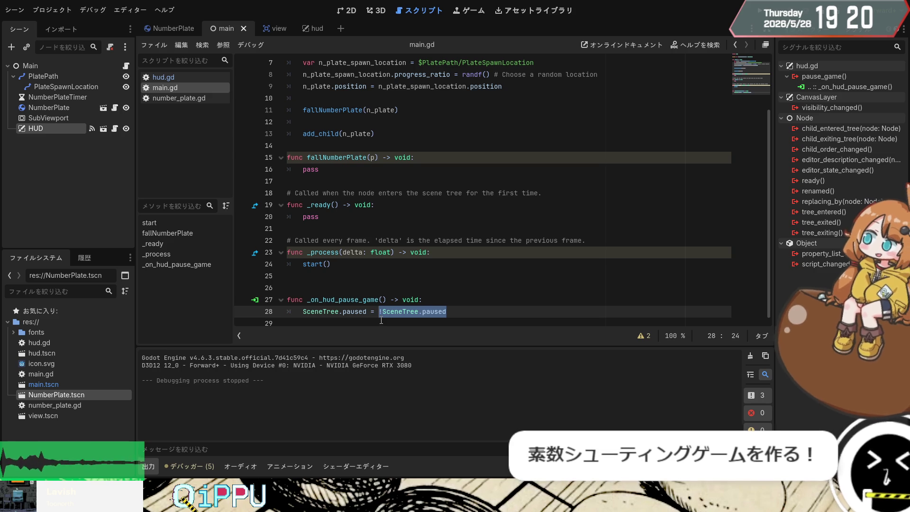
{"action": "type", "text": "true"}
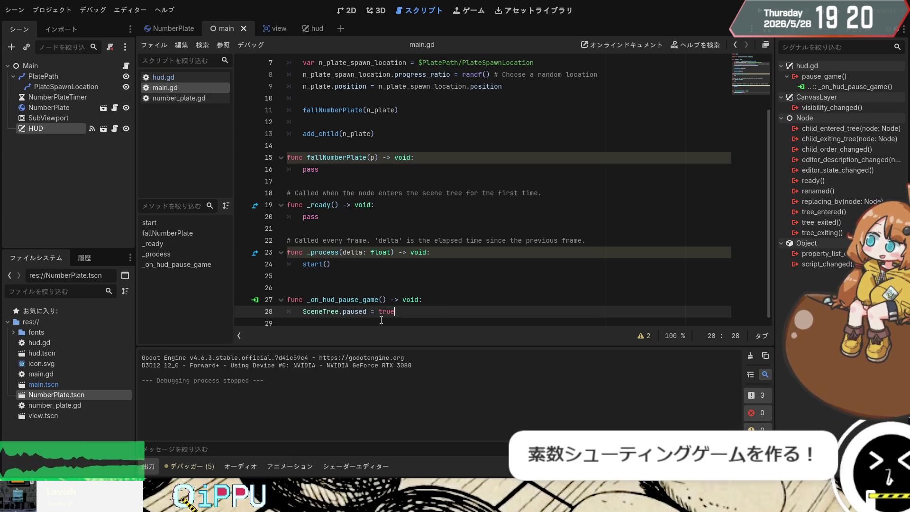
{"action": "key", "text": "F5"}
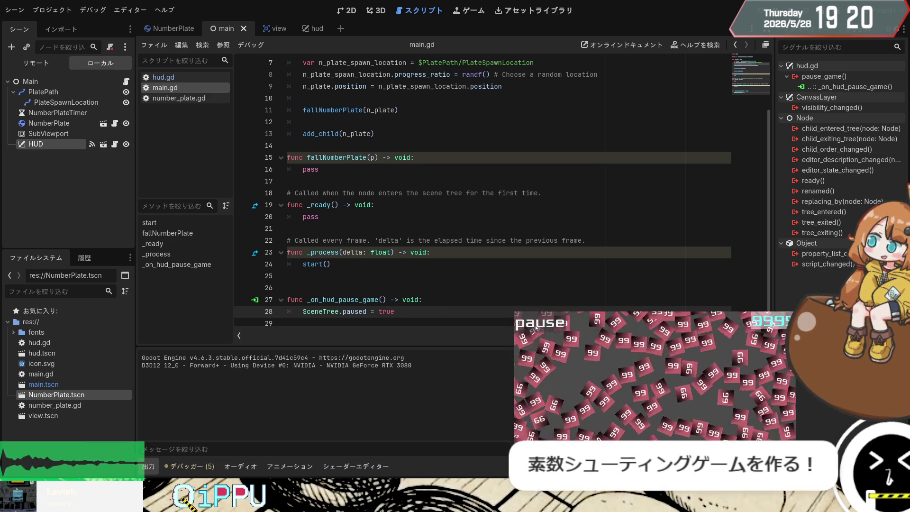
{"action": "key", "text": "F8"}
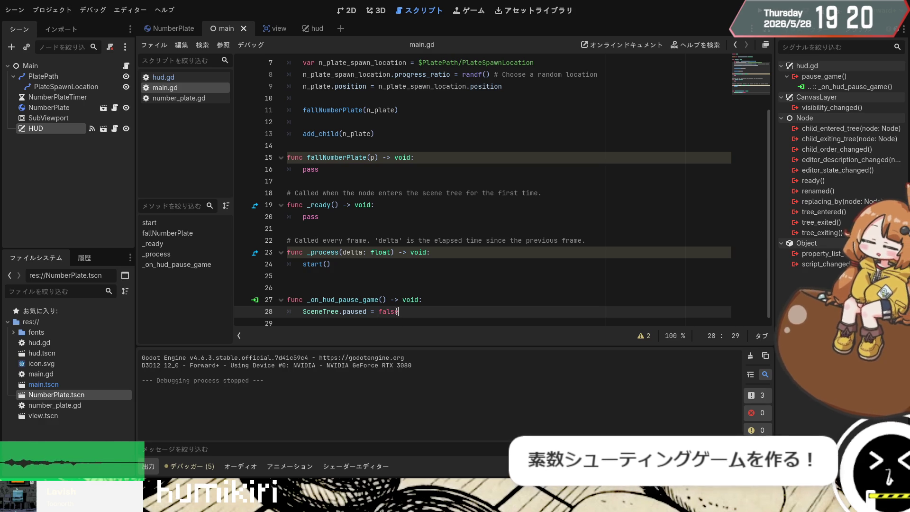
{"action": "key", "text": "F5"}
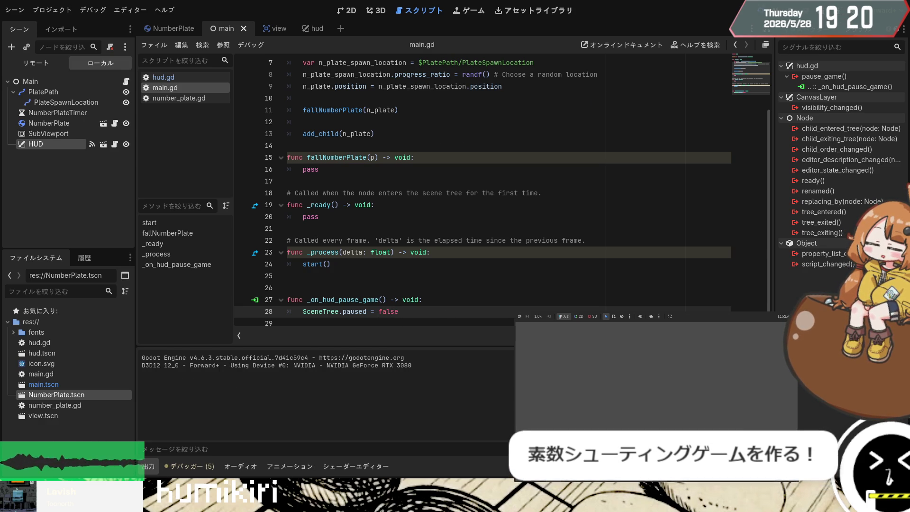
{"action": "key", "text": "F8"}
Set SceneTree.paused to true and delete the extra blank line above the handler
{"action": "key", "text": "BackSpace"}
{"action": "key", "text": "BackSpace"}
{"action": "key", "text": "BackSpace"}
{"action": "type", "text": "tu"}
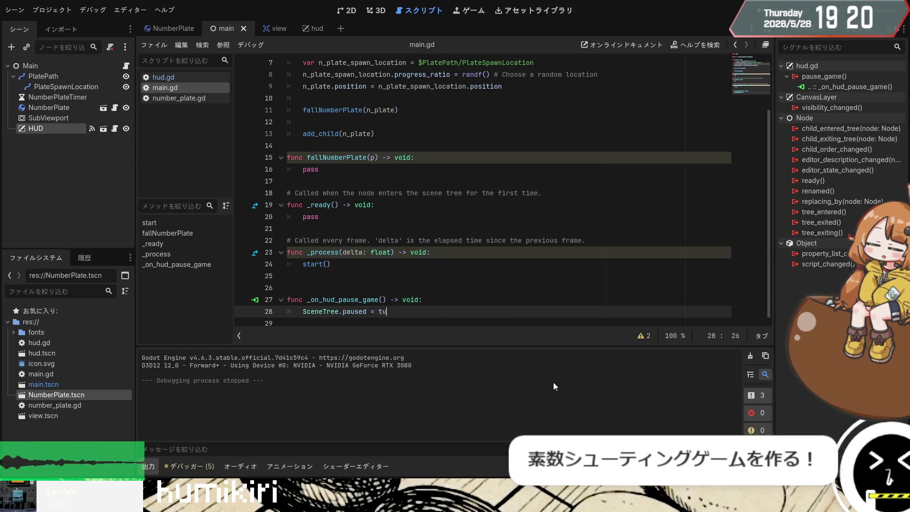
{"action": "key", "text": "BackSpace"}
{"action": "type", "text": "rue"}
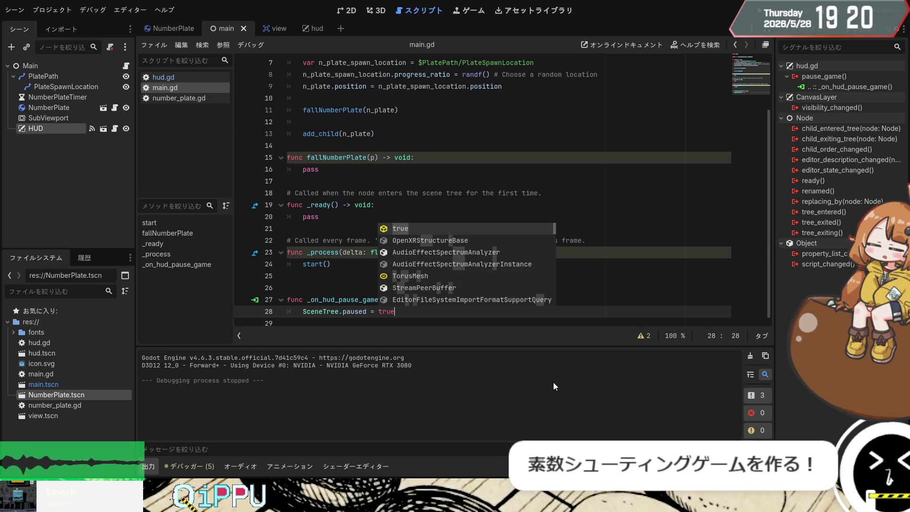
{"action": "key", "text": "Escape"}
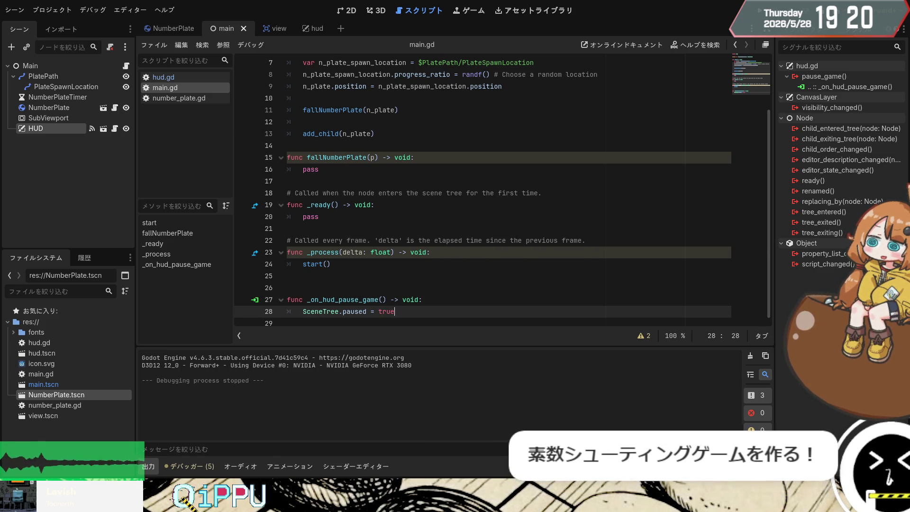
{"action": "left_click", "coordinate": [558, 285]}
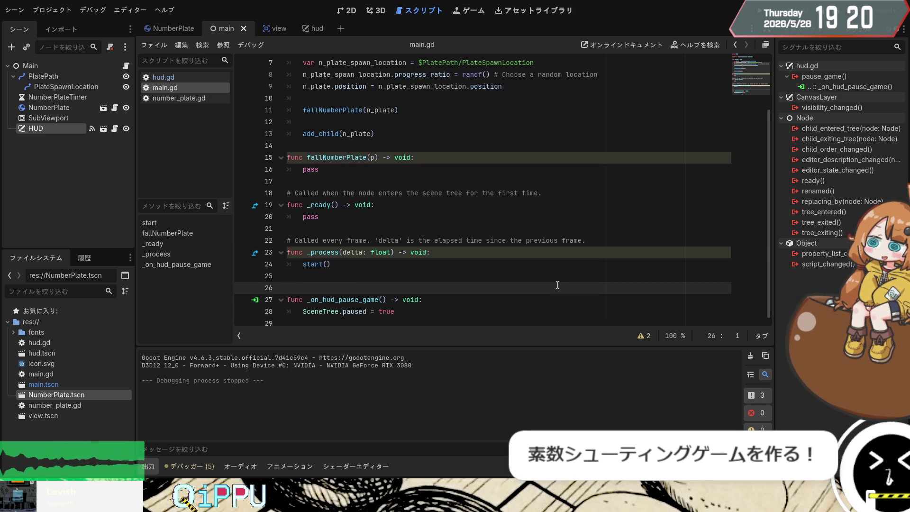
{"action": "key", "text": "BackSpace"}
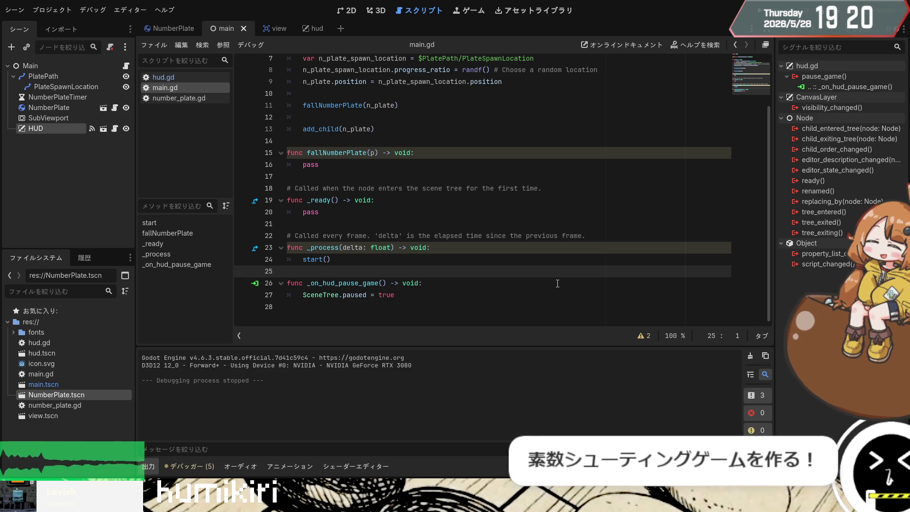
Replace SceneTree on line 27, save and stop the test run
{"action": "double_click", "coordinate": [320, 294]}
{"action": "type", "text": "get"}
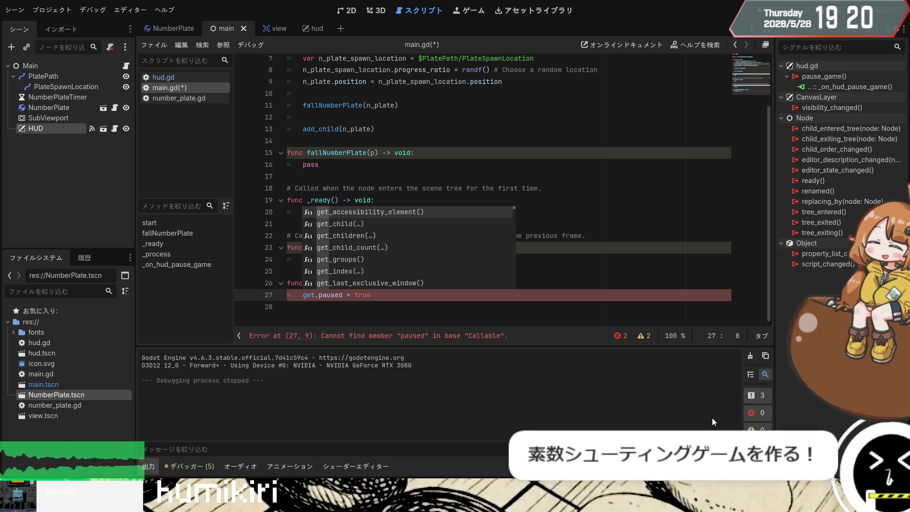
{"action": "type", "text": "_tree()"}
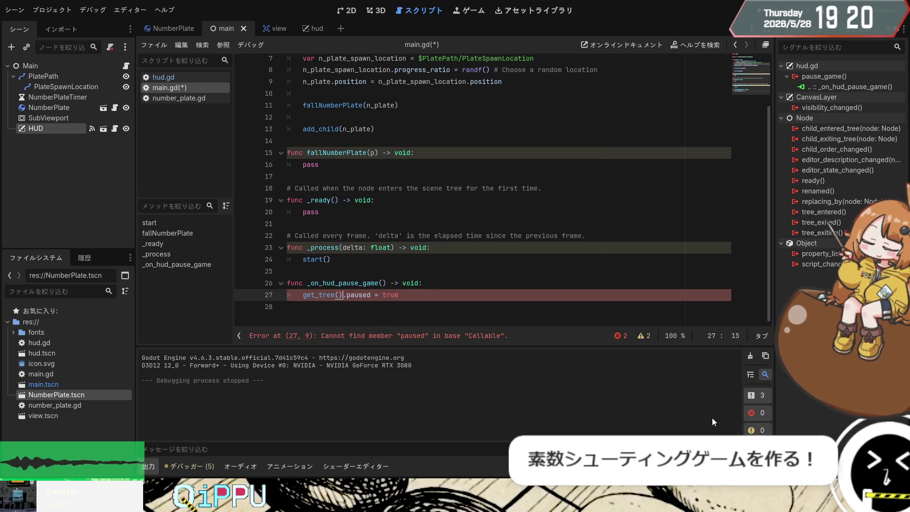
{"action": "key", "text": "ctrl+s"}
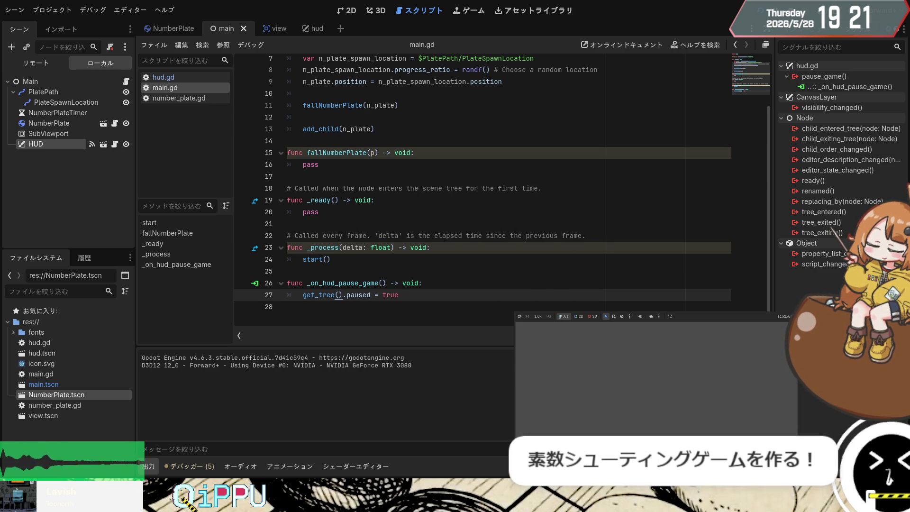
{"action": "key", "text": "F8"}
Change the paused value to false, test-run the game and stop it
{"action": "double_click", "coordinate": [390, 295]}
{"action": "type", "text": "false"}
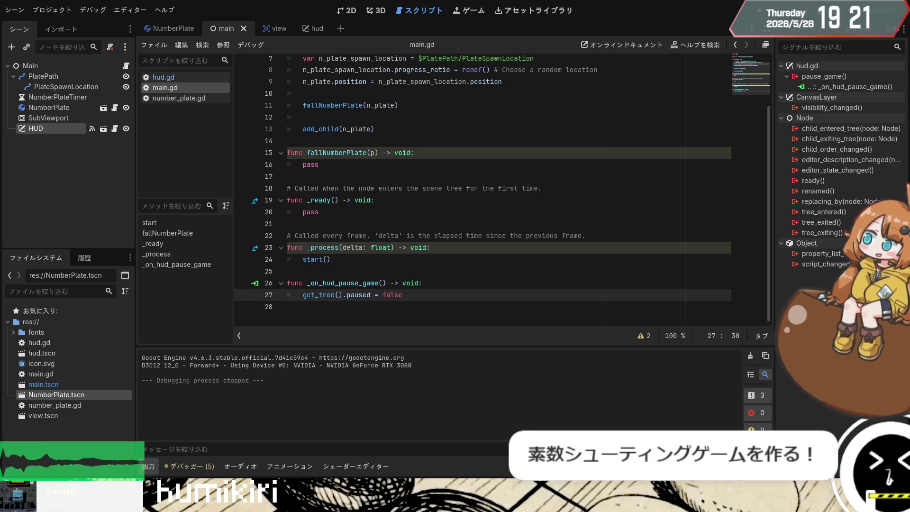
{"action": "key", "text": "F5"}
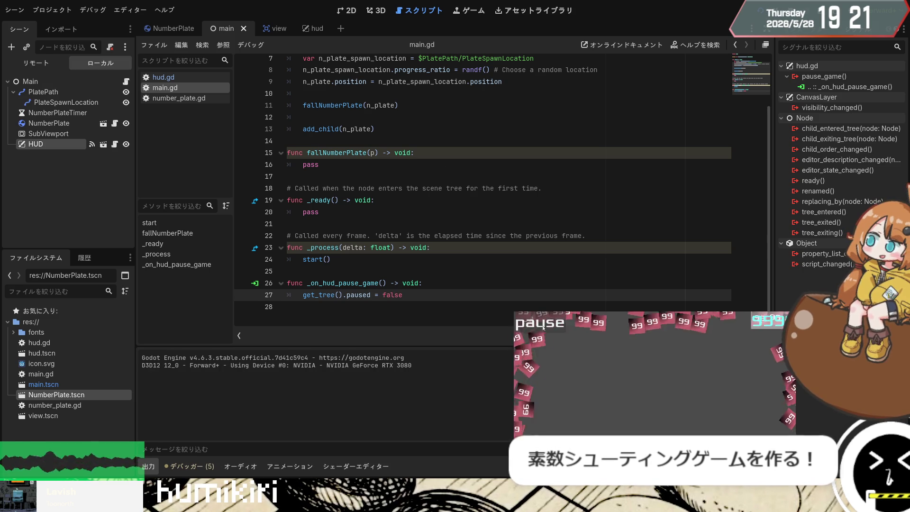
{"action": "key", "text": "F8"}
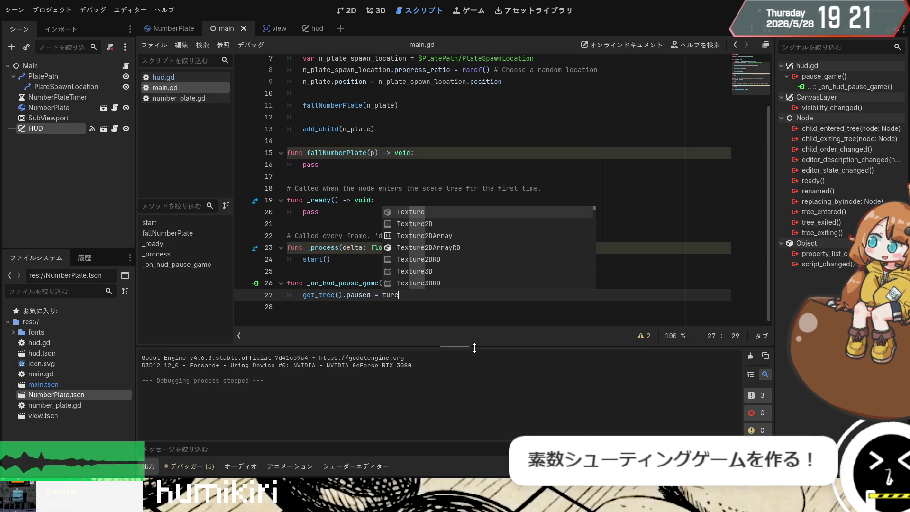
Fix the misspelling so the handler reads get_tree().paused = true
{"action": "key", "text": "BackSpace"}
{"action": "key", "text": "BackSpace"}
{"action": "type", "text": "ue"}
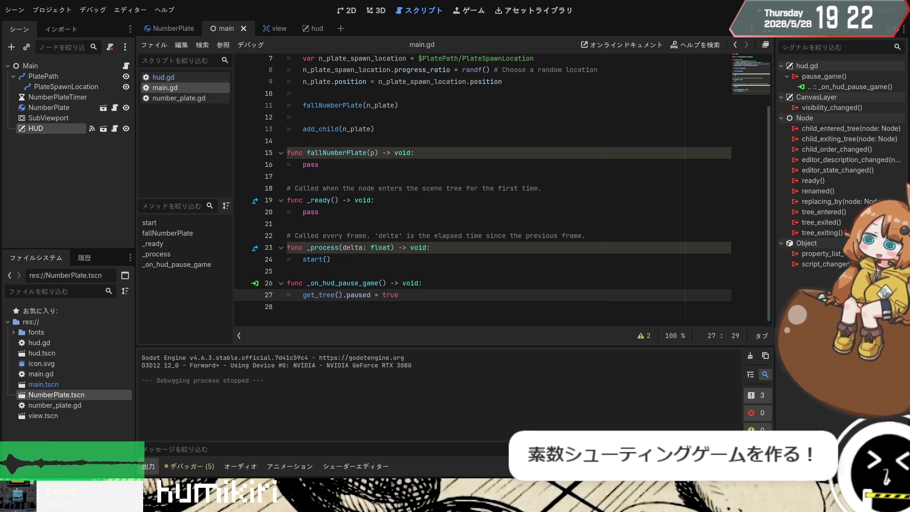
Switch to the hud scene and open its hud.gd script
{"action": "left_click", "coordinate": [451, 59]}
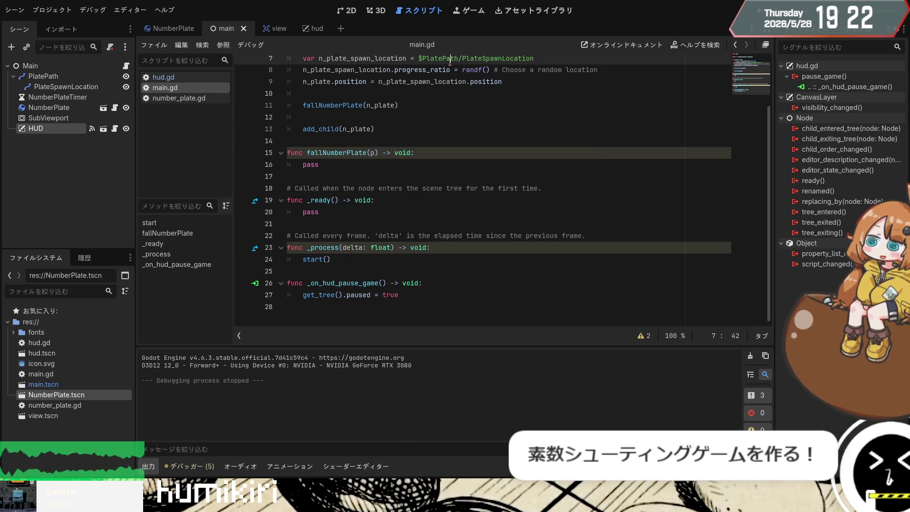
{"action": "left_click", "coordinate": [317, 30]}
{"action": "left_click", "coordinate": [40, 96]}
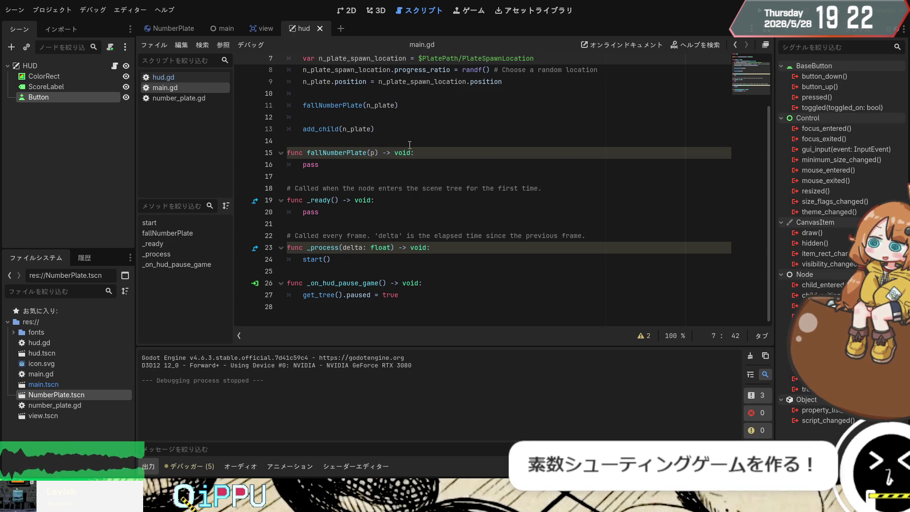
{"action": "scroll", "coordinate": [433, 220], "scroll_direction": "up", "scroll_amount": 2}
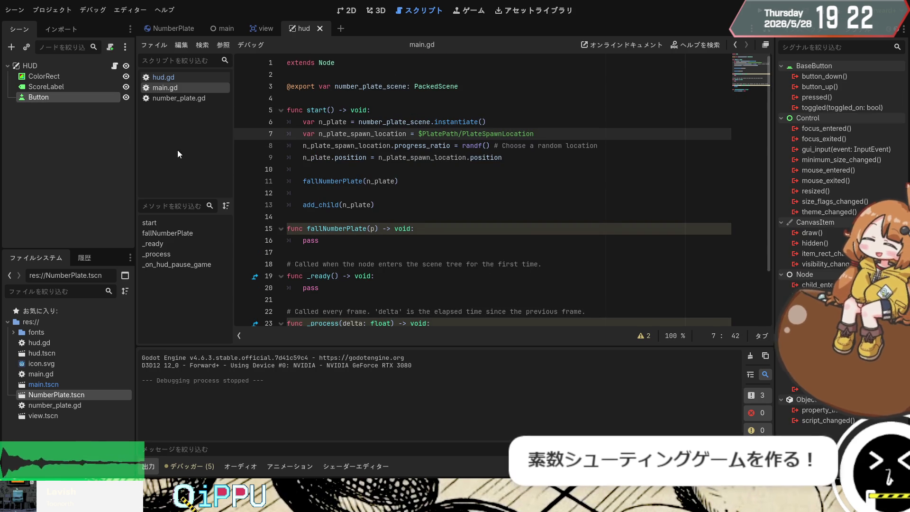
{"action": "left_click", "coordinate": [173, 77]}
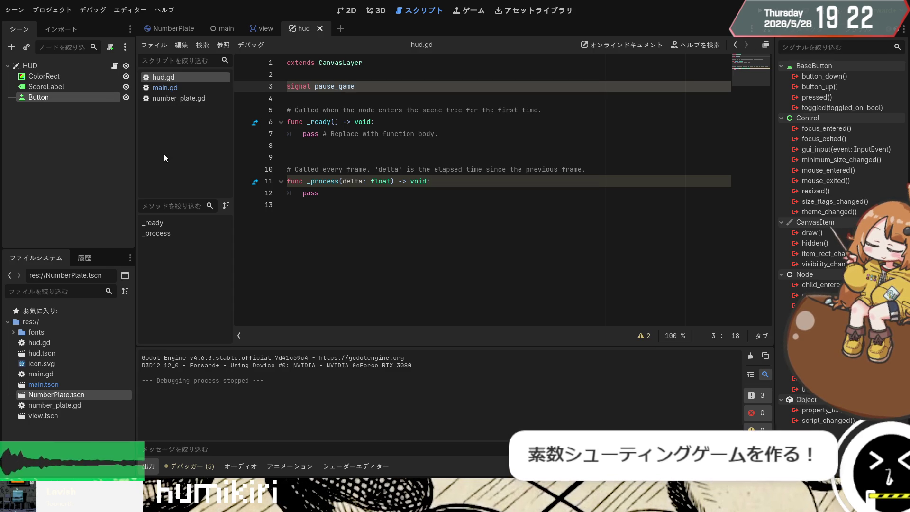
Rename the button to PauseButton and pick its pressed() signal in the Node dock
{"action": "key", "text": "ctrl+shift+z"}
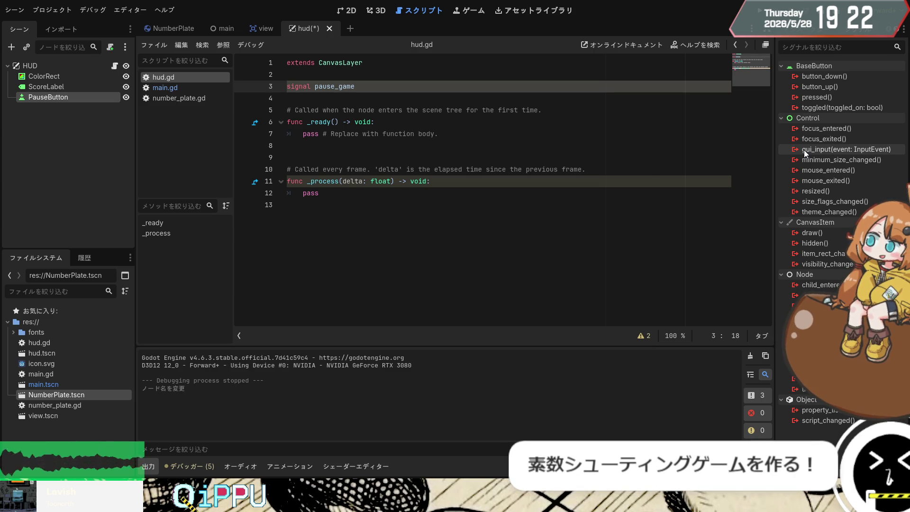
{"action": "left_click", "coordinate": [815, 38]}
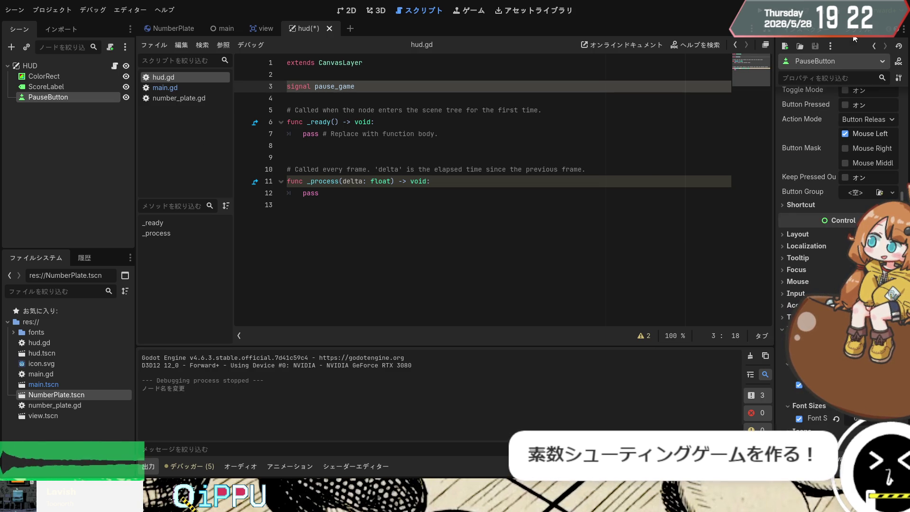
{"action": "left_click", "coordinate": [854, 38]}
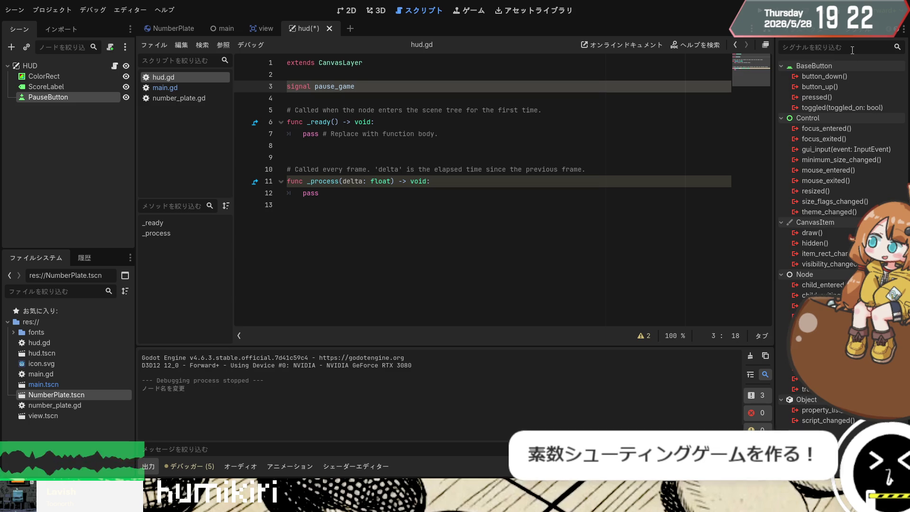
{"action": "left_click", "coordinate": [838, 93]}
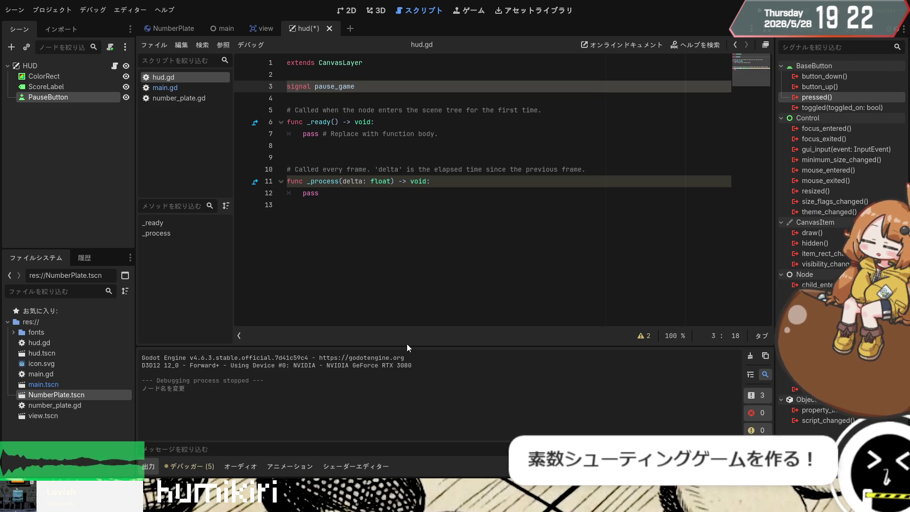
Make _on_pause_button_pressed emit pause_game, save hud.gd, run the game and return to the main scene
{"action": "key", "text": "shift+End"}
{"action": "key", "text": "Delete"}
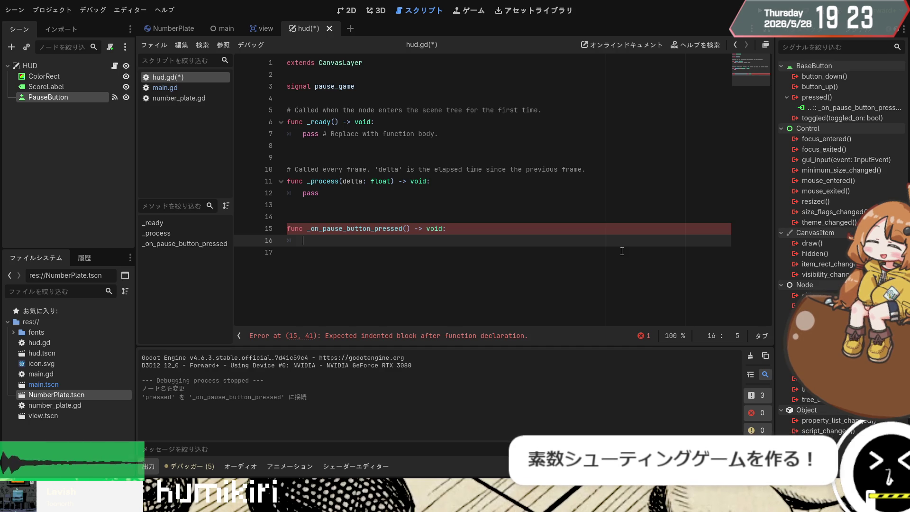
{"action": "type", "text": "ause"}
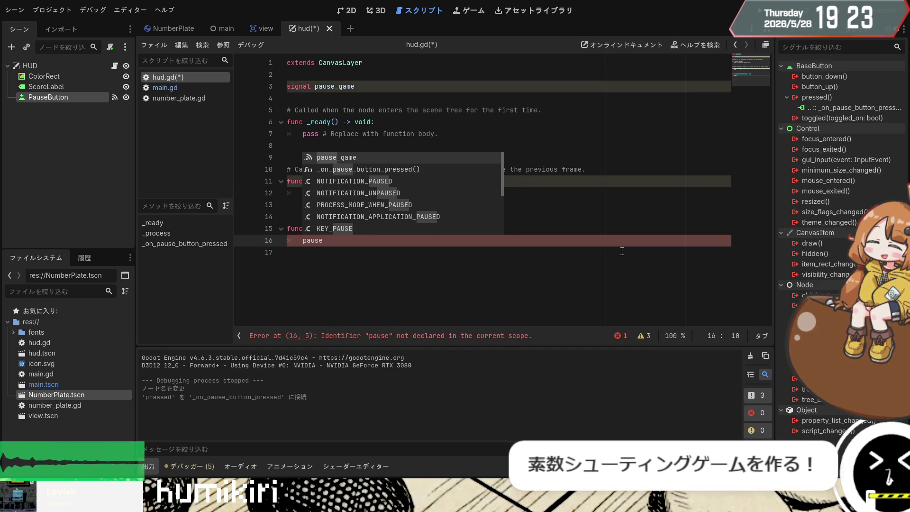
{"action": "type", "text": "_game"}
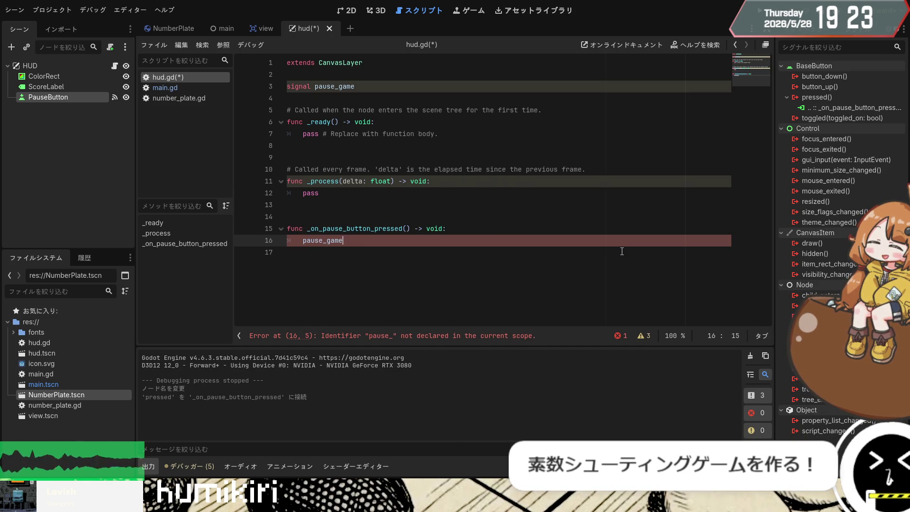
{"action": "type", "text": "."}
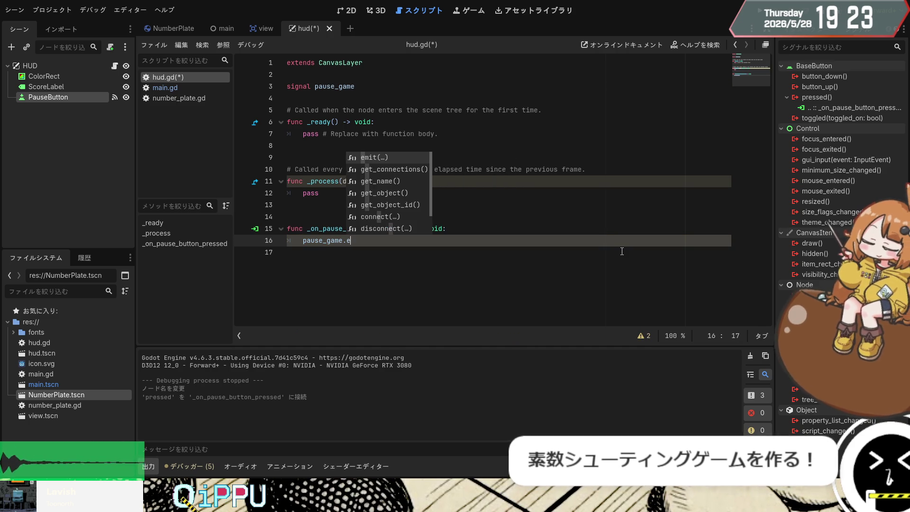
{"action": "type", "text": "emit()"}
{"action": "key", "text": "ctrl+s"}
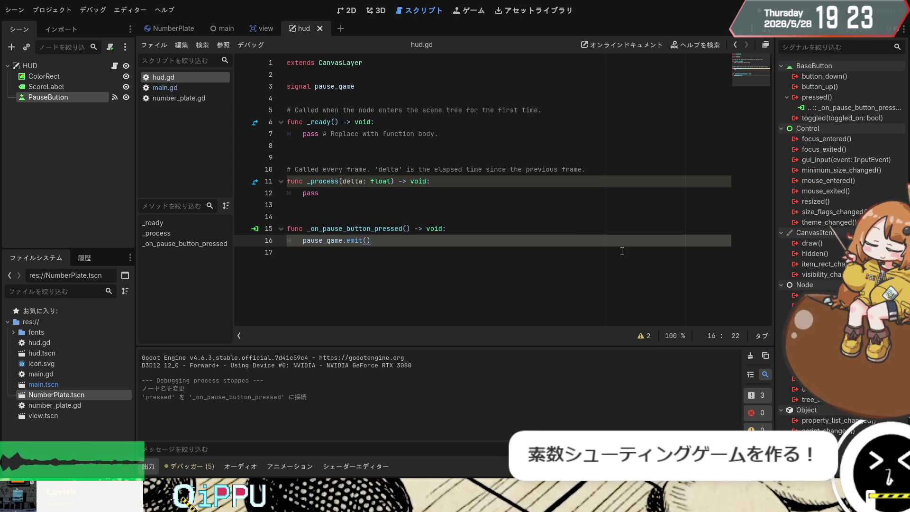
{"action": "key", "text": "F5"}
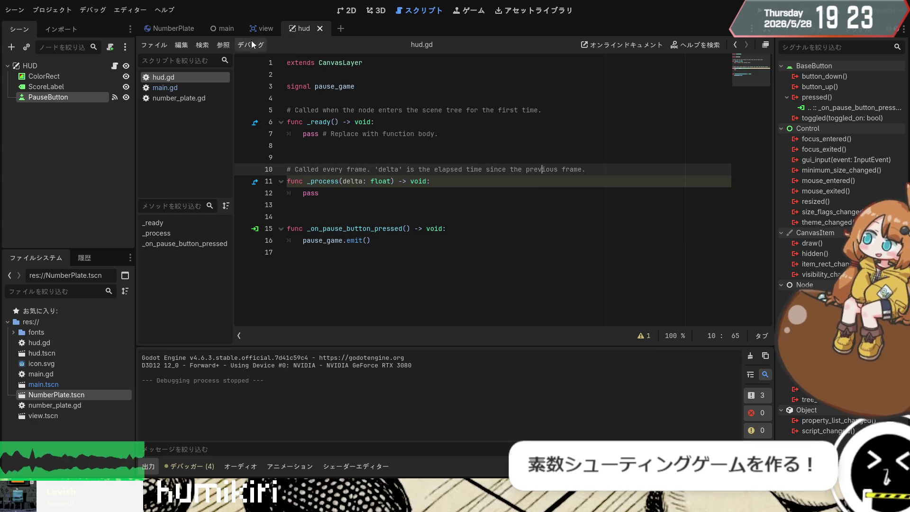
{"action": "left_click", "coordinate": [226, 27]}
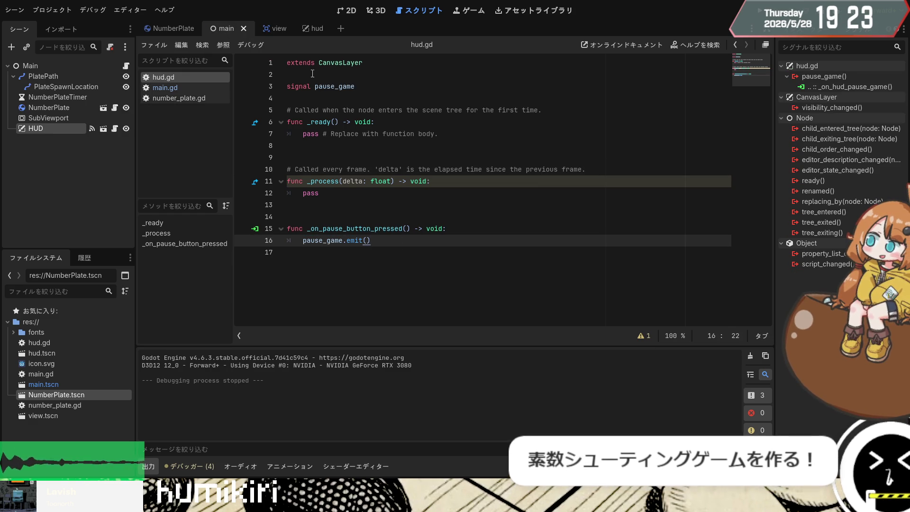
Change line 27 of main.gd to get_tree().paused = !get_tree().paused
{"action": "left_click", "coordinate": [165, 87]}
{"action": "scroll", "coordinate": [436, 315], "scroll_direction": "down", "scroll_amount": 2}
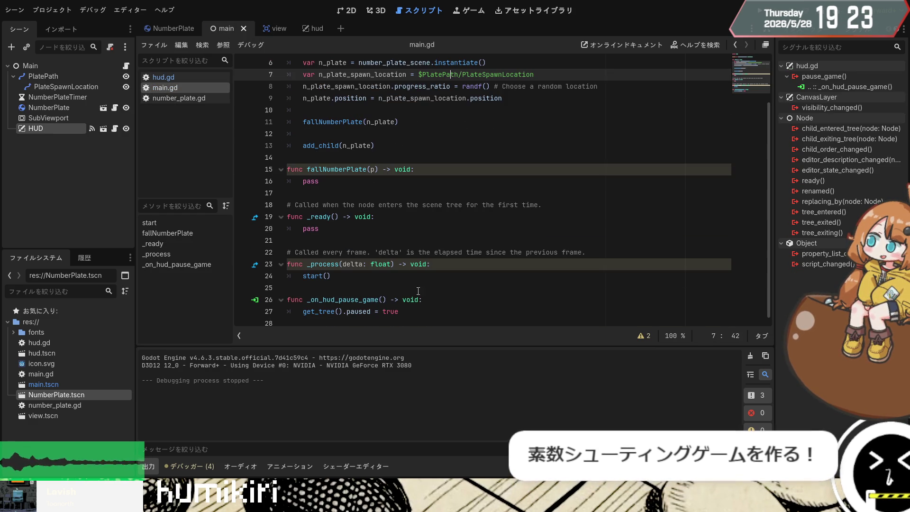
{"action": "left_click", "coordinate": [387, 311]}
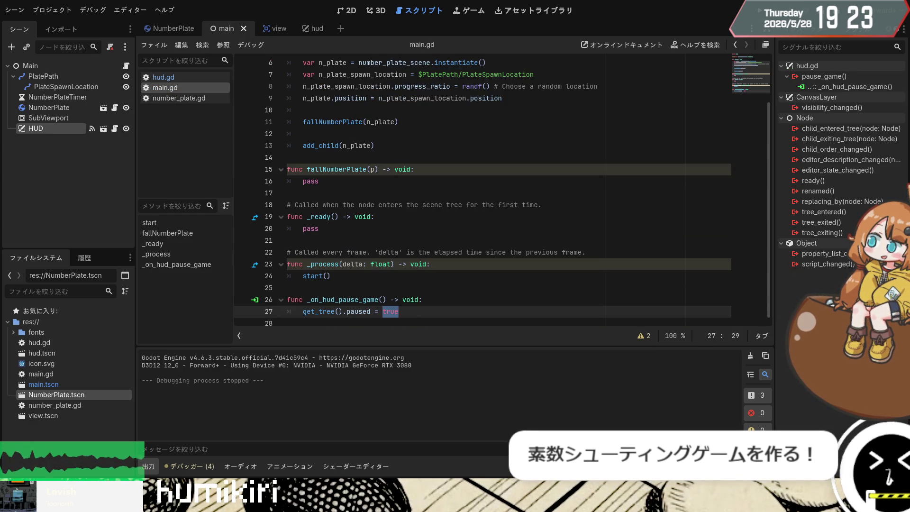
{"action": "key", "text": "BackSpace"}
{"action": "key", "text": "BackSpace"}
{"action": "key", "text": "shift+Home"}
{"action": "key", "text": "End"}
{"action": "type", "text": "!get_tree().paused"}
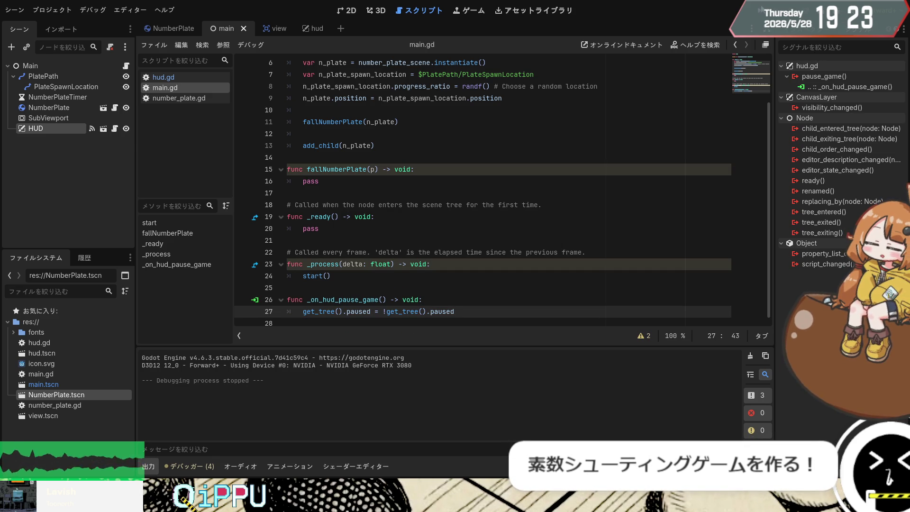
Run the game to test the toggle, stop it, and return to the script
{"action": "key", "text": "F5"}
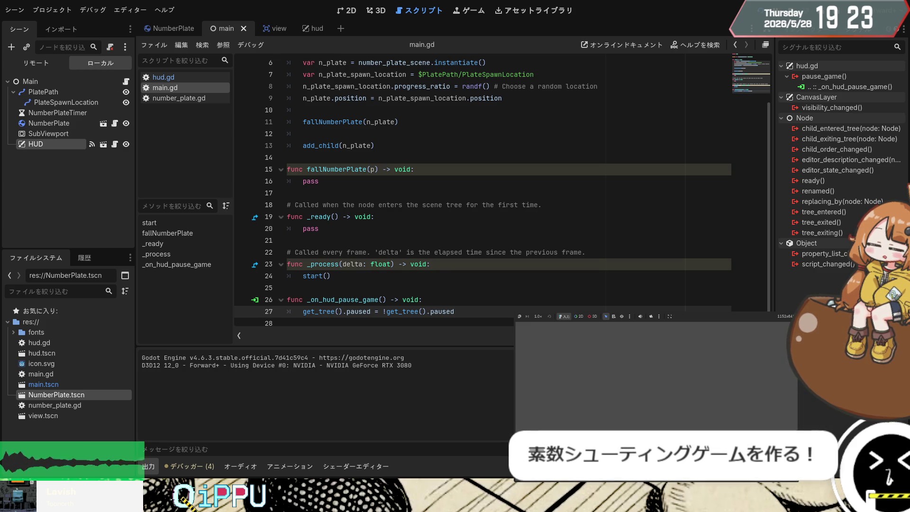
{"action": "key", "text": "F8"}
{"action": "left_click", "coordinate": [464, 170]}
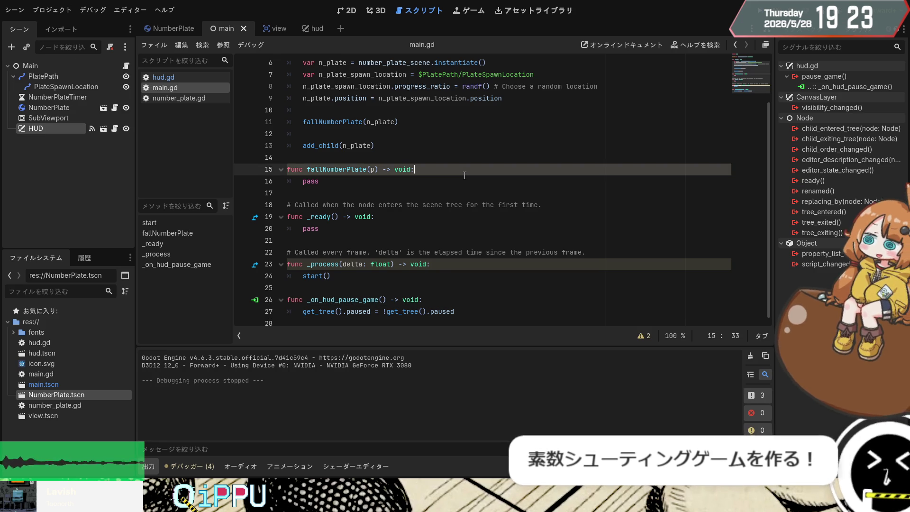
{"action": "left_click_drag", "start_coordinate": [473, 315], "coordinate": [304, 314]}
{"action": "key", "text": "ctrl+c"}
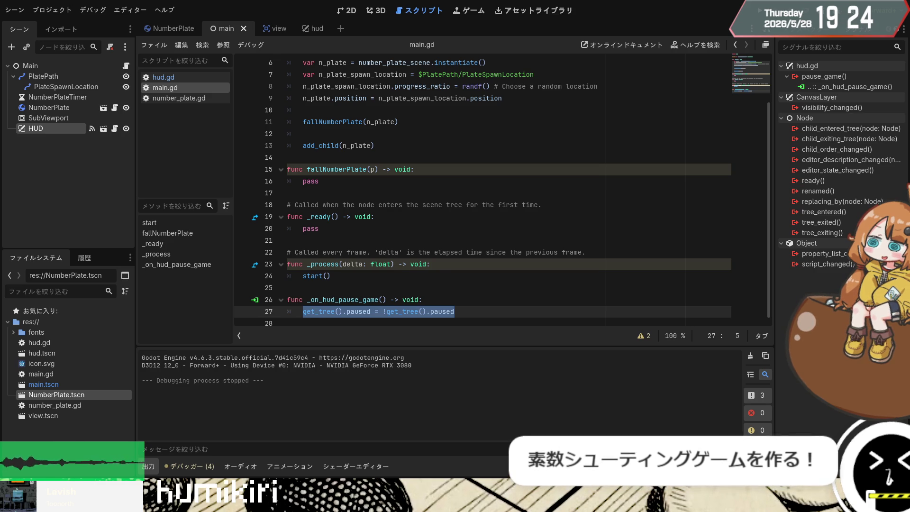
{"action": "left_click", "coordinate": [505, 308]}
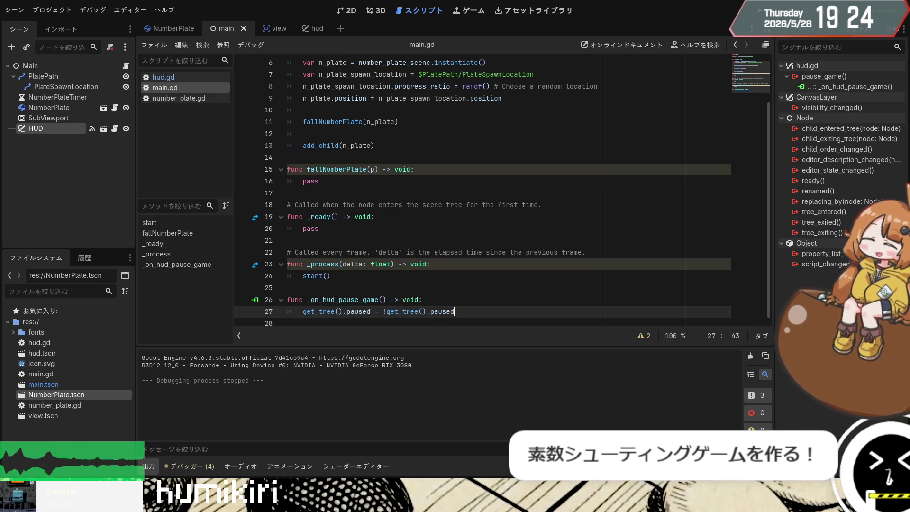
Add a line 27 declaring var pre_state = get_tree().paused above the toggle
{"action": "left_click", "coordinate": [512, 318]}
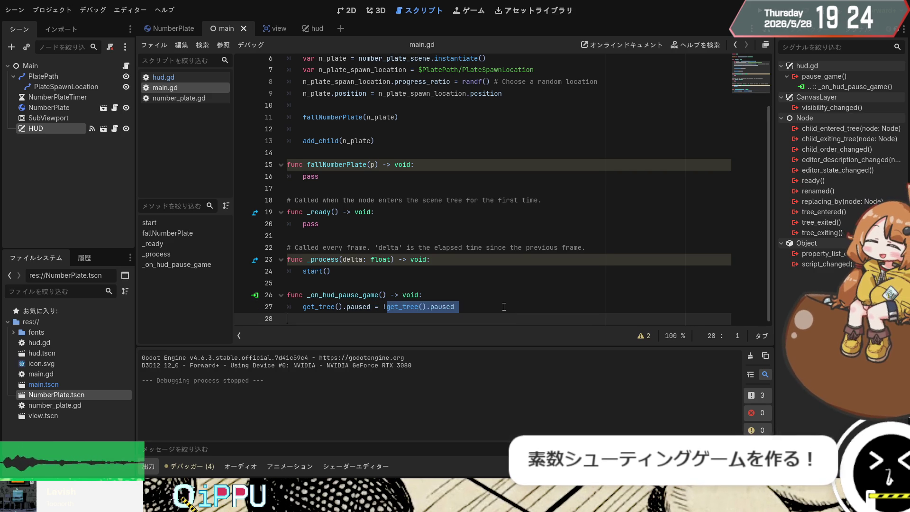
{"action": "key", "text": "Left"}
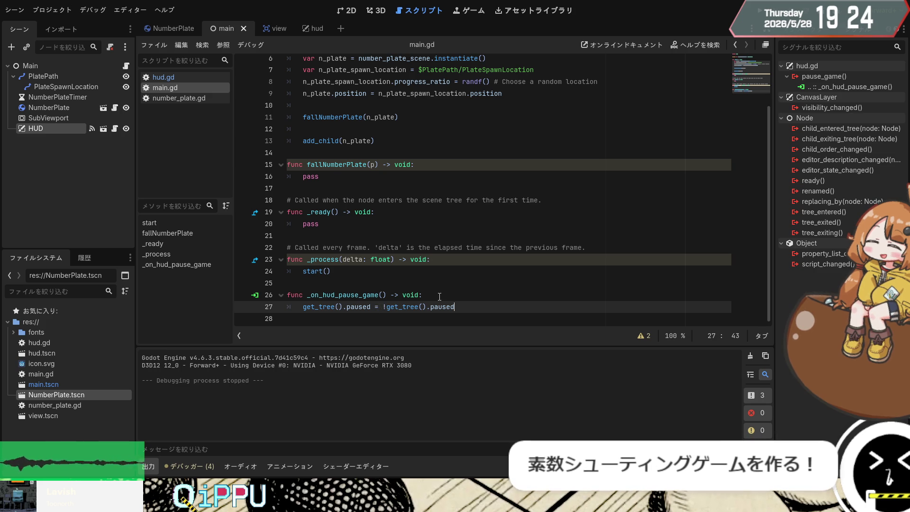
{"action": "key", "text": "ctrl+shift+Return"}
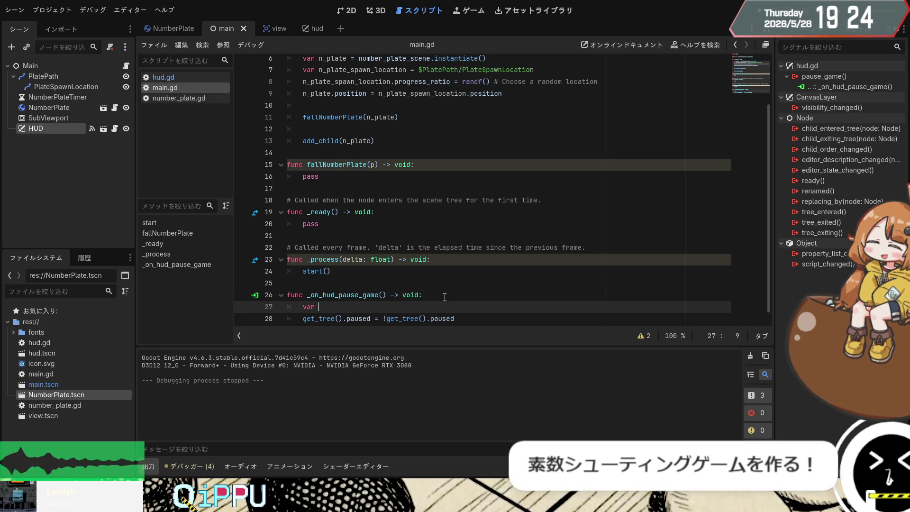
{"action": "key", "text": "ctrl+v"}
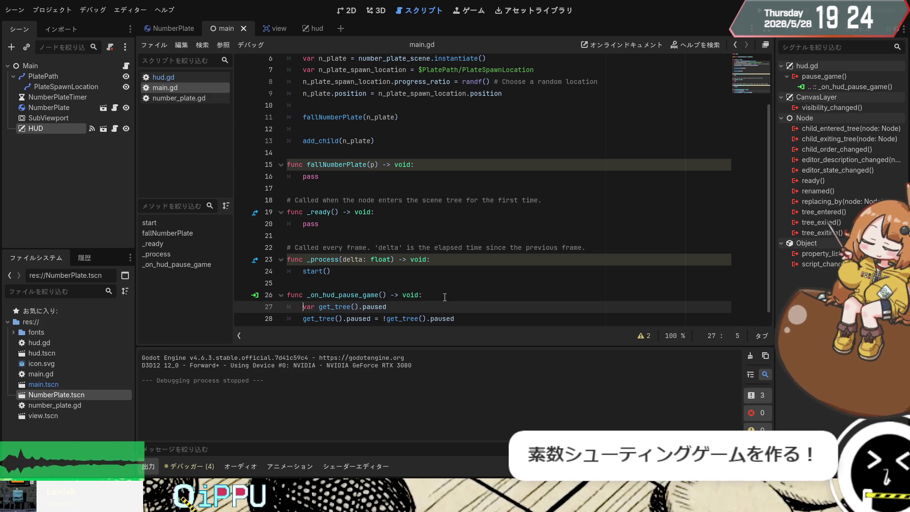
{"action": "key", "text": "BackSpace"}
{"action": "key", "text": "BackSpace"}
{"action": "key", "text": "ctrl+Left"}
{"action": "key", "text": "ctrl+Left"}
{"action": "key", "text": "ctrl+Left"}
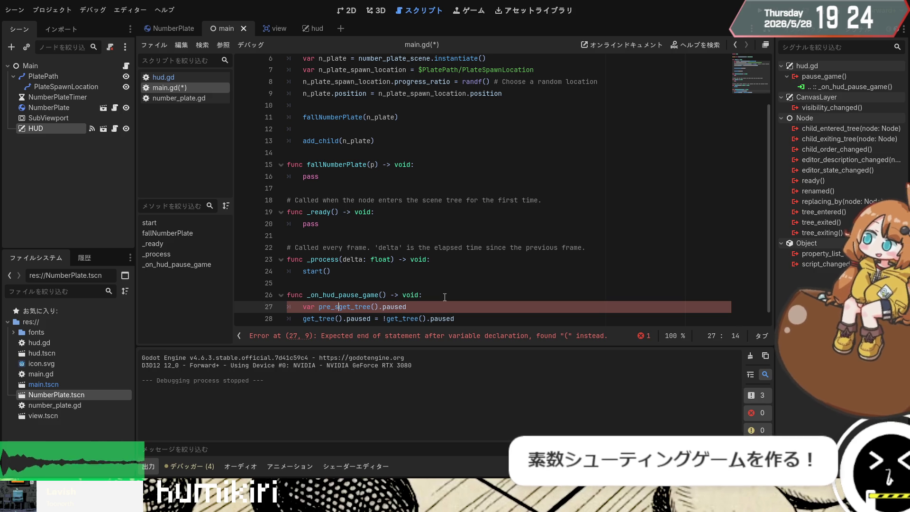
{"action": "type", "text": "state ="}
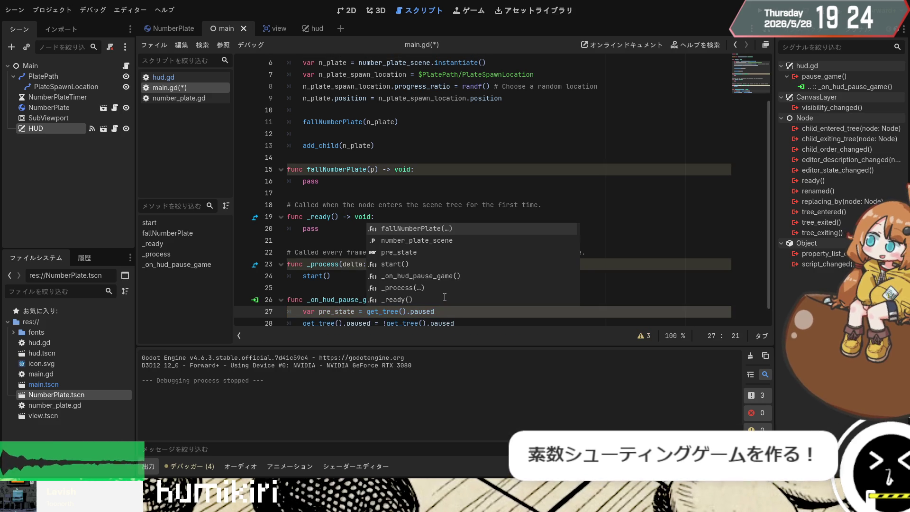
{"action": "scroll", "coordinate": [378, 305], "scroll_direction": "down", "scroll_amount": 1}
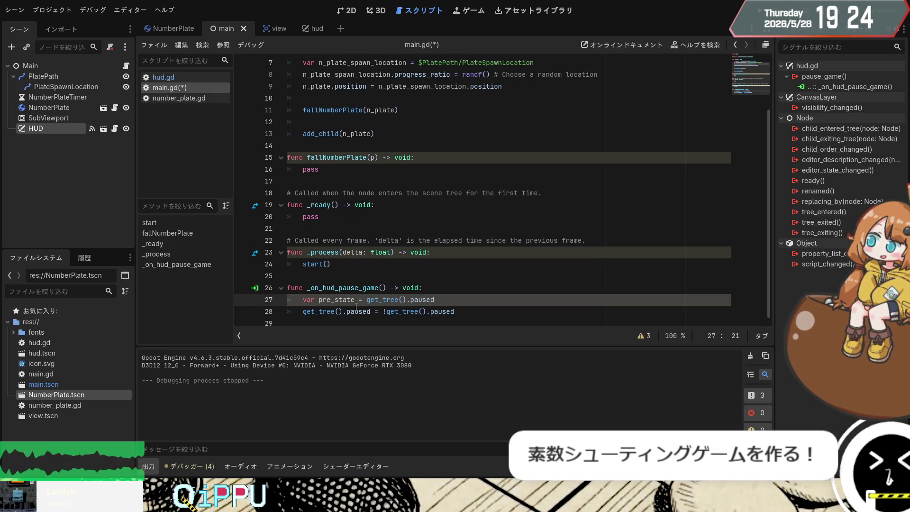
Replace line 28's right side with !pre_state
{"action": "double_click", "coordinate": [337, 299]}
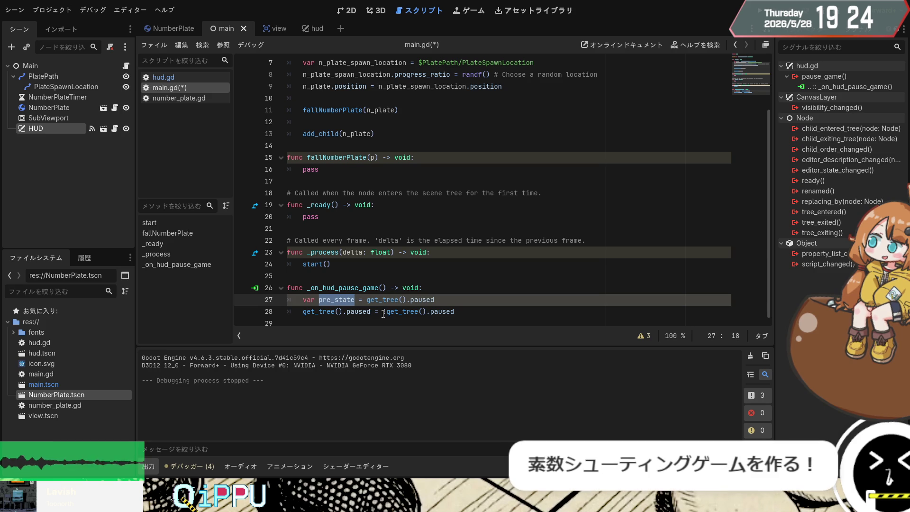
{"action": "key", "text": "ctrl+c"}
{"action": "left_click_drag", "start_coordinate": [386, 311], "coordinate": [455, 311]}
{"action": "type", "text": "!"}
{"action": "key", "text": "ctrl+v"}
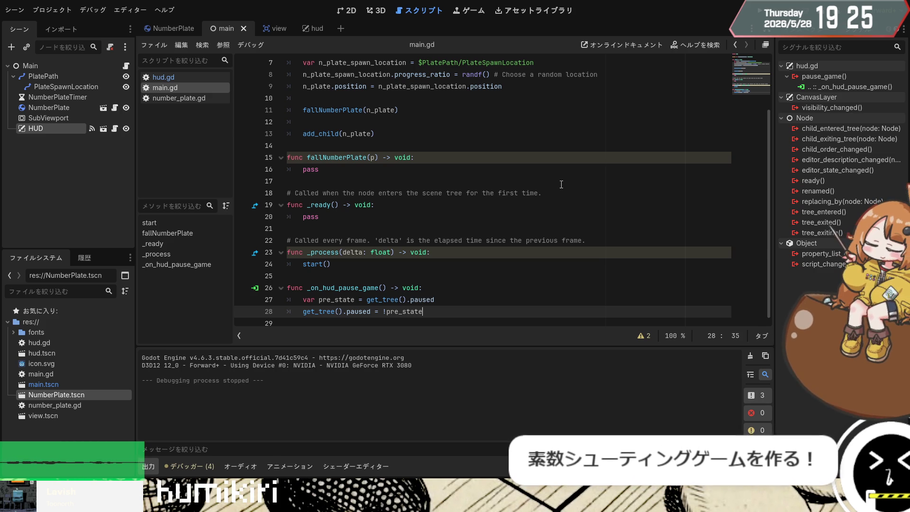
{"action": "left_click", "coordinate": [483, 301]}
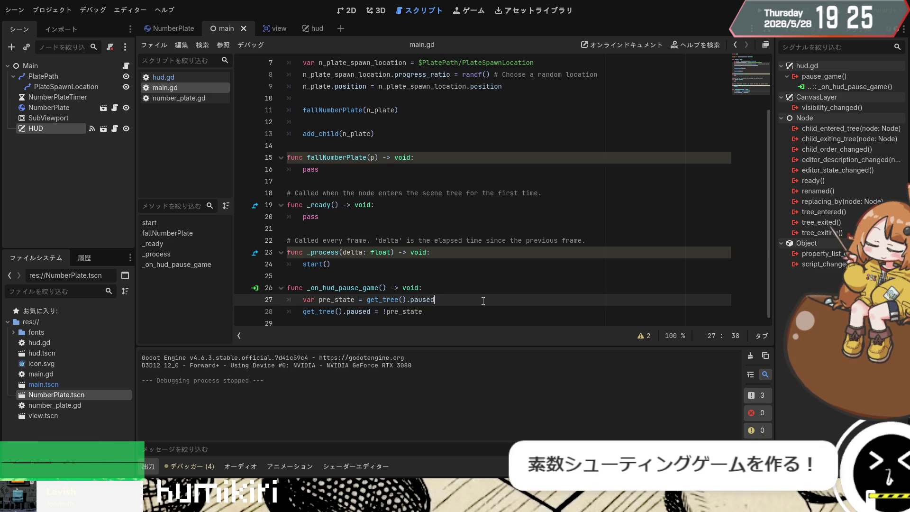
Rename the variable to after_state on both lines and save main.gd
{"action": "left_click", "coordinate": [367, 301]}
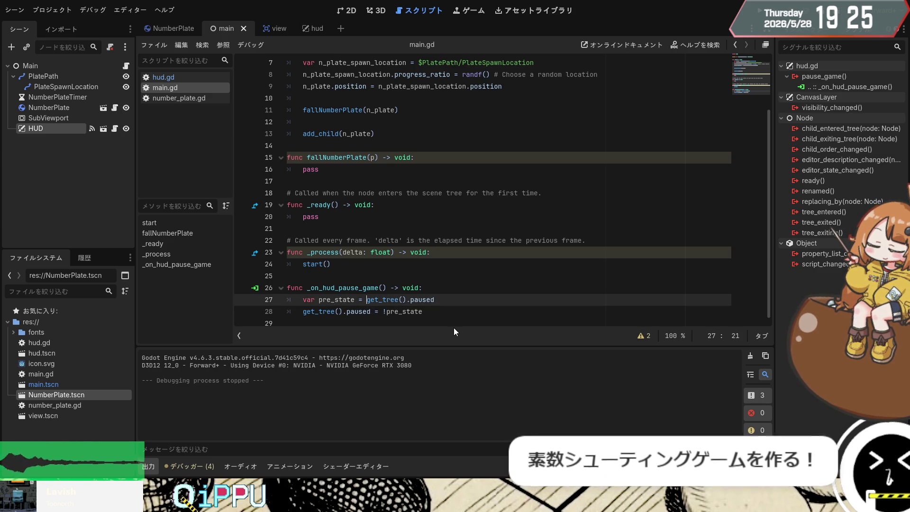
{"action": "type", "text": "!"}
{"action": "left_click", "coordinate": [319, 300]}
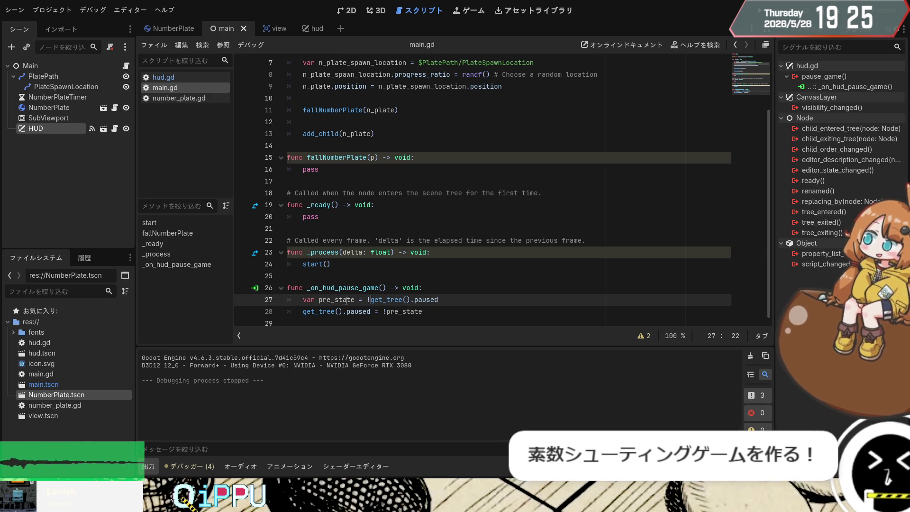
{"action": "key", "text": "BackSpace"}
{"action": "key", "text": "Delete"}
{"action": "key", "text": "Delete"}
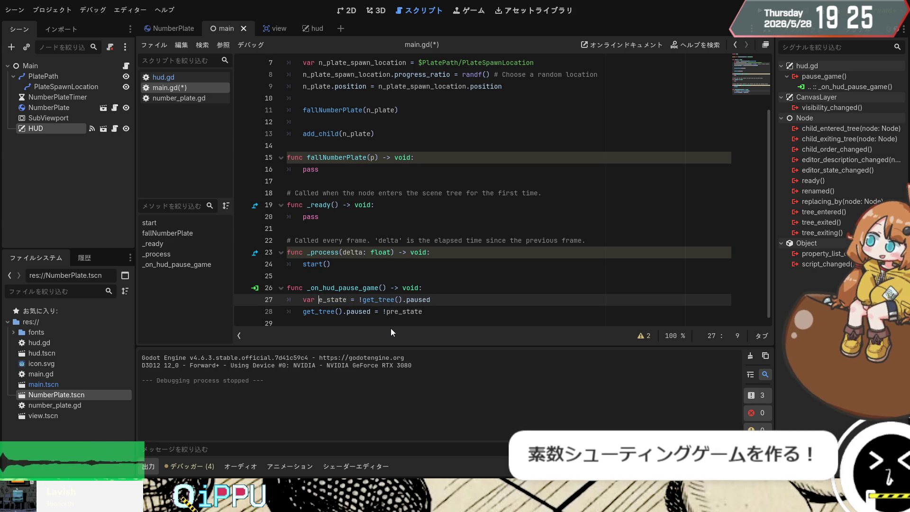
{"action": "type", "text": "after"}
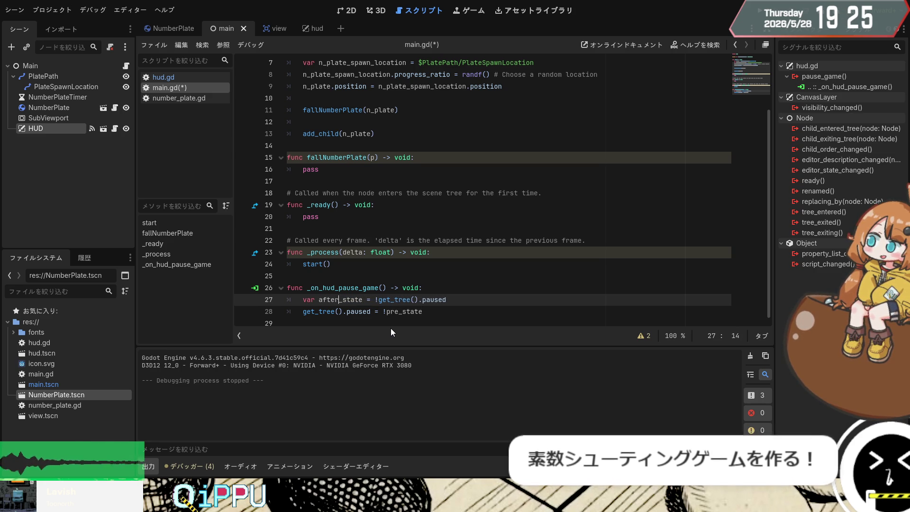
{"action": "key", "text": "ctrl+s"}
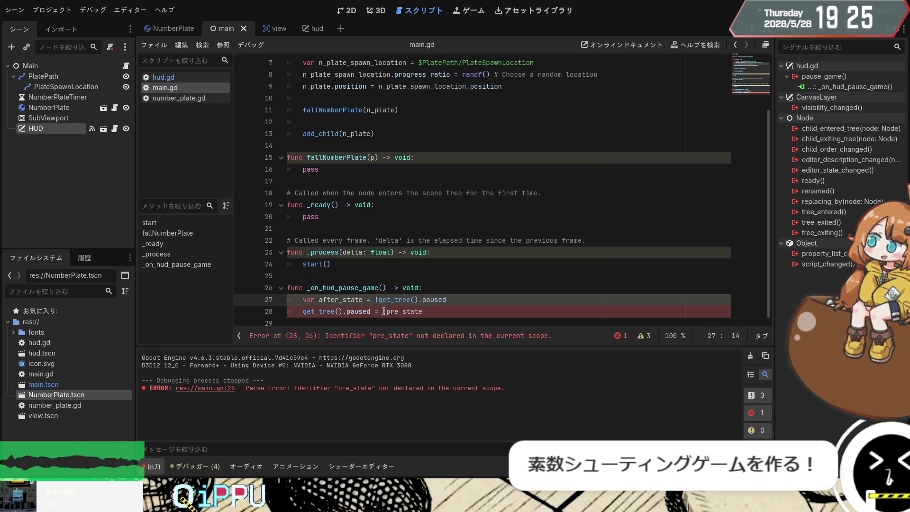
{"action": "left_click_drag", "start_coordinate": [384, 312], "coordinate": [422, 311]}
{"action": "type", "text": "a"}
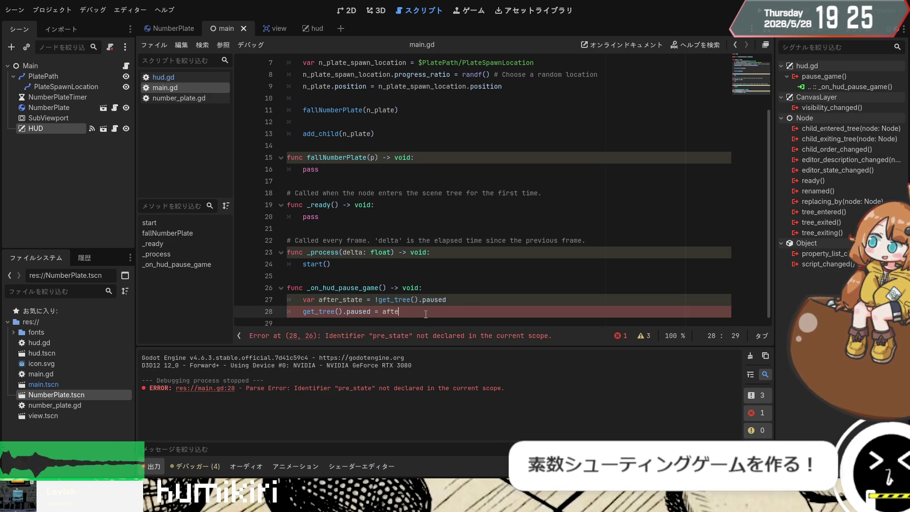
{"action": "type", "text": "r"}
{"action": "type", "text": "_state"}
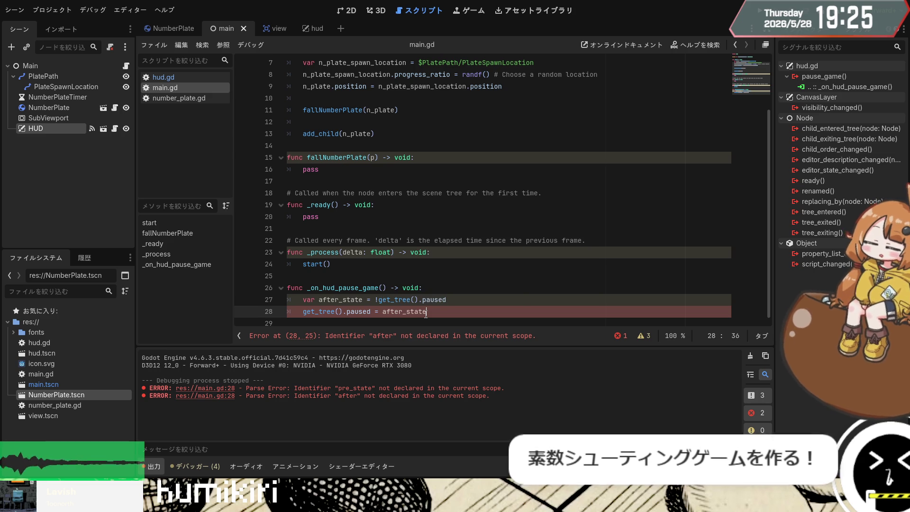
{"action": "key", "text": "Return"}
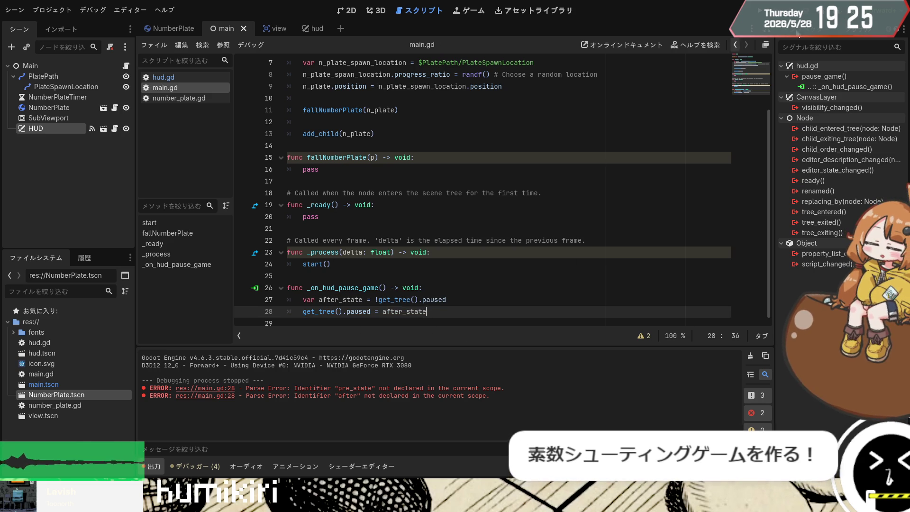
Test the game, then undo and delete the variable line, leaving only the toggle
{"action": "key", "text": "F5"}
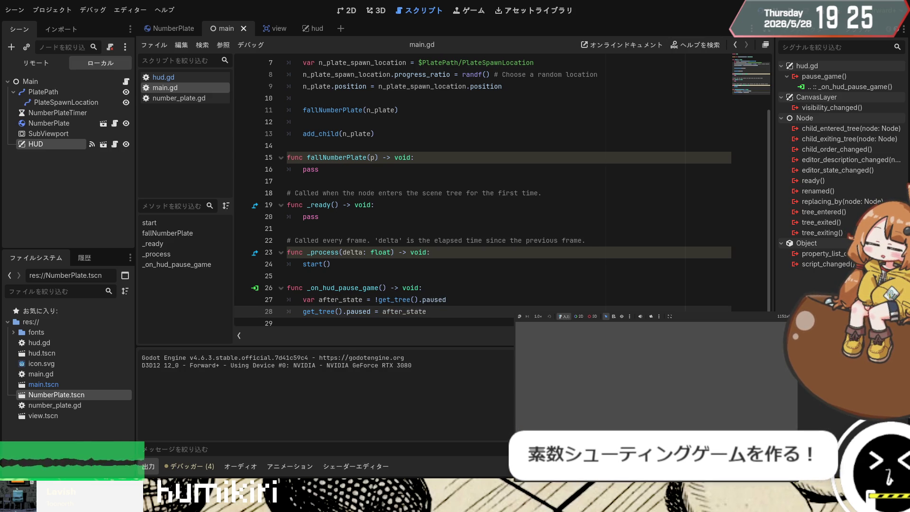
{"action": "key", "text": "F8"}
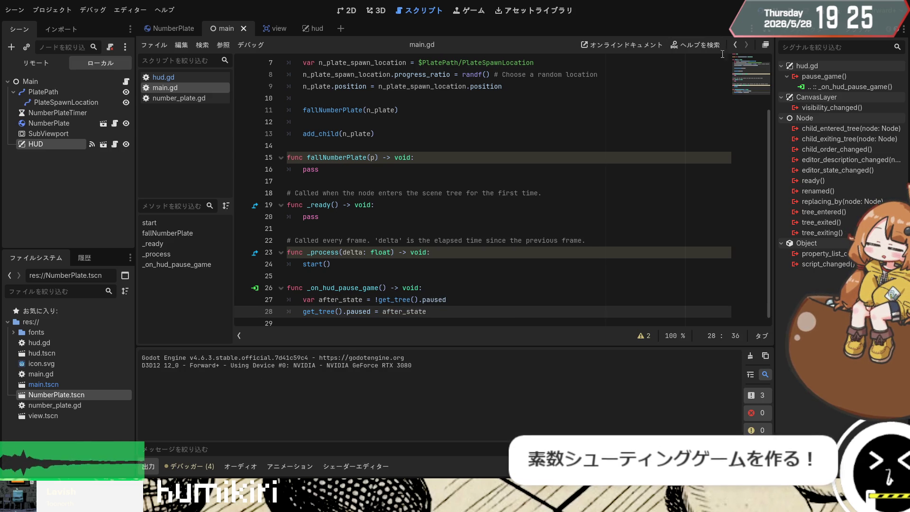
{"action": "left_click", "coordinate": [442, 240]}
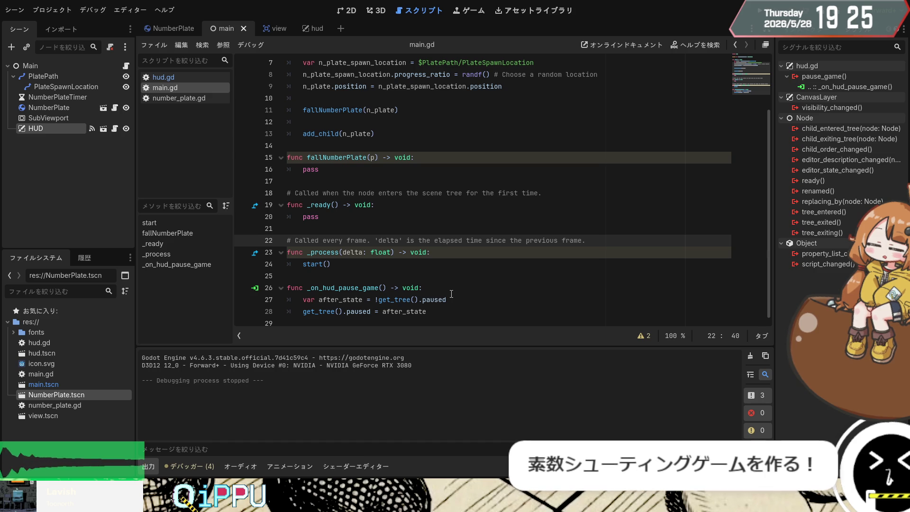
{"action": "type", "text": "z"}
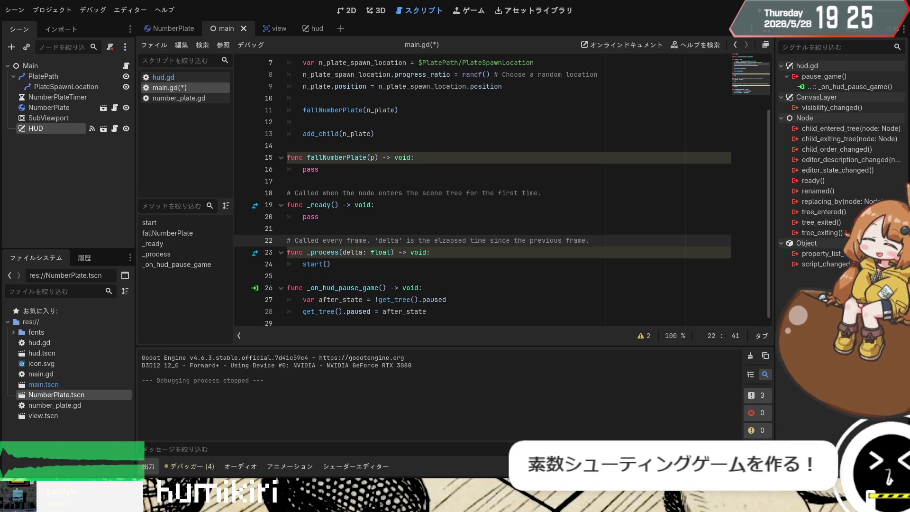
{"action": "key", "text": "ctrl+z"}
{"action": "key", "text": "ctrl+z"}
{"action": "key", "text": "ctrl+z"}
{"action": "key", "text": "ctrl+z"}
{"action": "key", "text": "ctrl+z"}
{"action": "key", "text": "ctrl+z"}
{"action": "key", "text": "ctrl+z"}
{"action": "key", "text": "ctrl+z"}
{"action": "key", "text": "ctrl+z"}
{"action": "left_click_drag", "start_coordinate": [455, 295], "coordinate": [299, 295]}
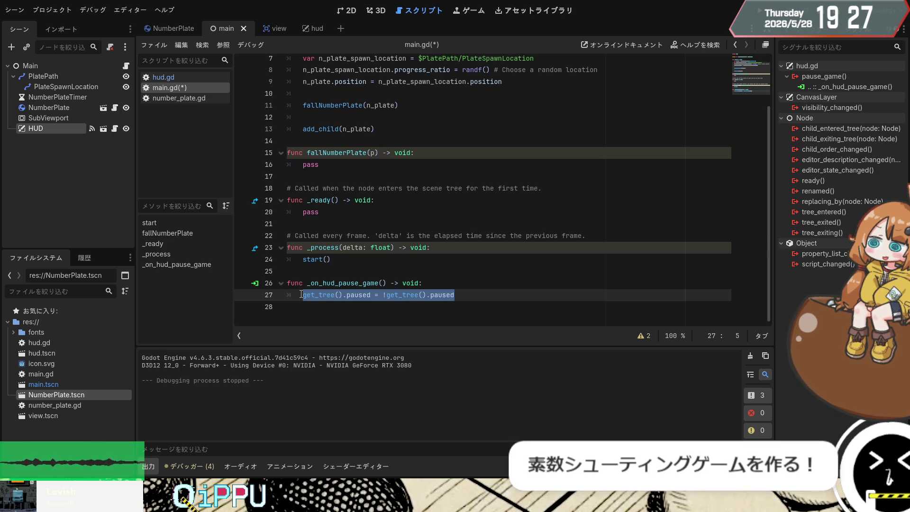
{"action": "left_click", "coordinate": [30, 65]}
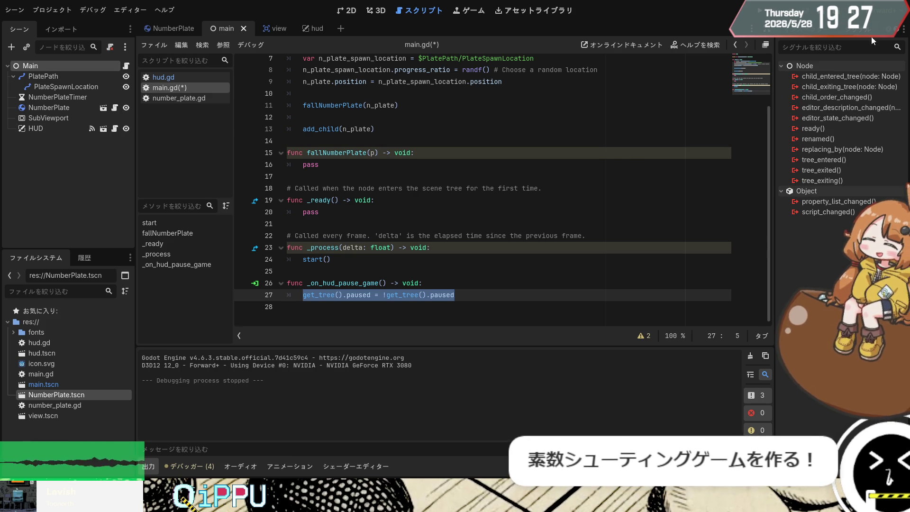
Set Main's Process Mode to Always in the Inspector, save, and run the game
{"action": "left_click", "coordinate": [807, 32]}
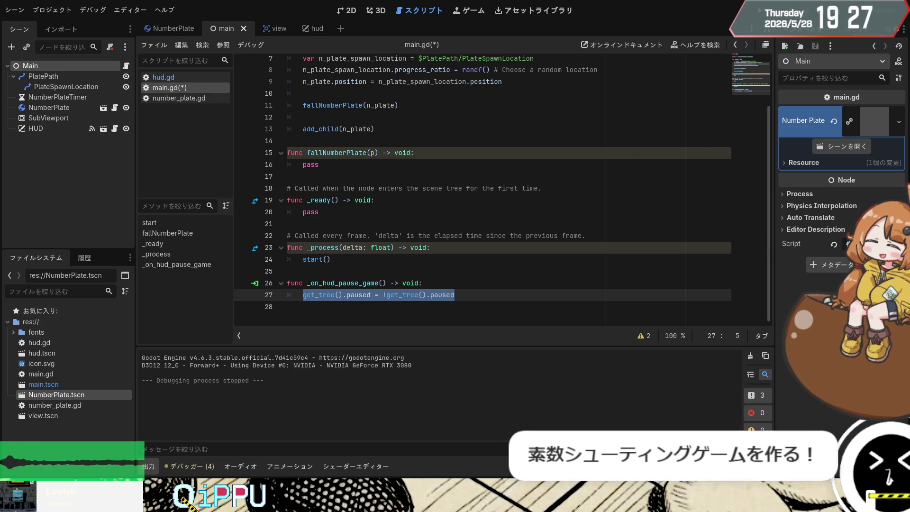
{"action": "left_click", "coordinate": [800, 194]}
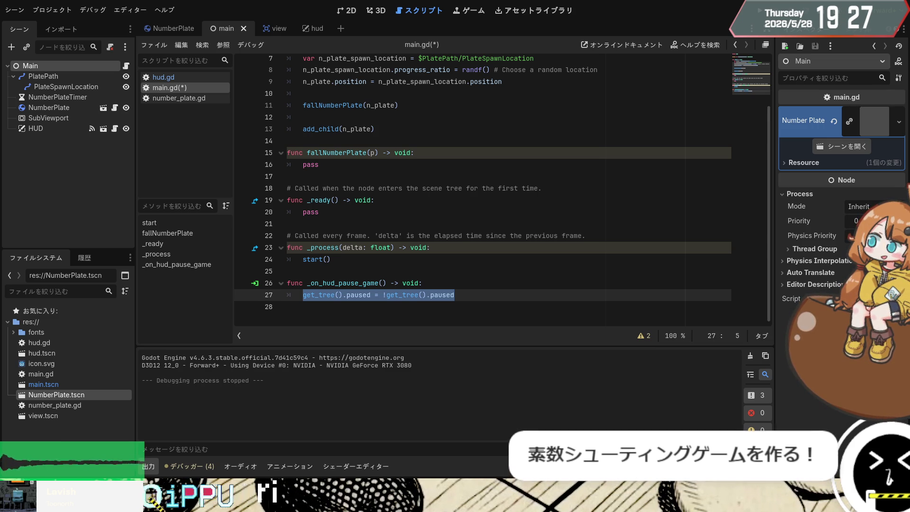
{"action": "left_click", "coordinate": [864, 207]}
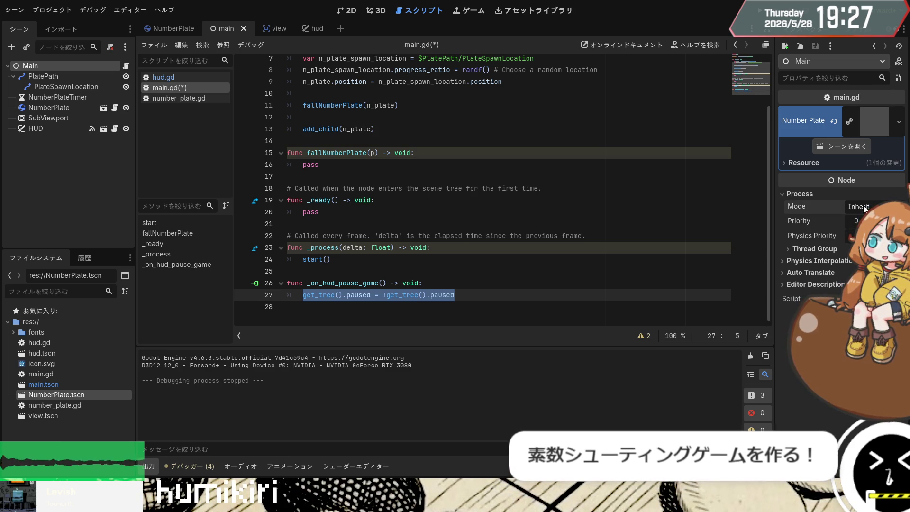
{"action": "left_click", "coordinate": [569, 188]}
{"action": "key", "text": "ctrl+s"}
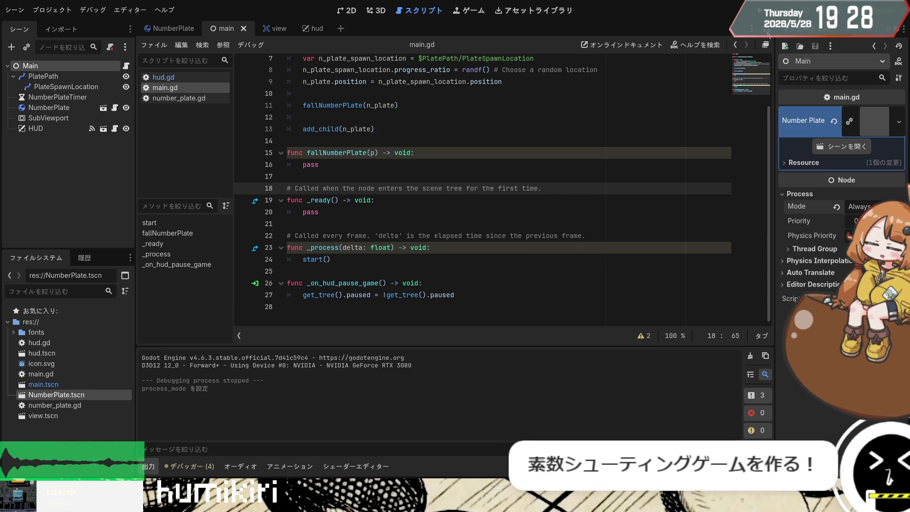
{"action": "key", "text": "F5"}
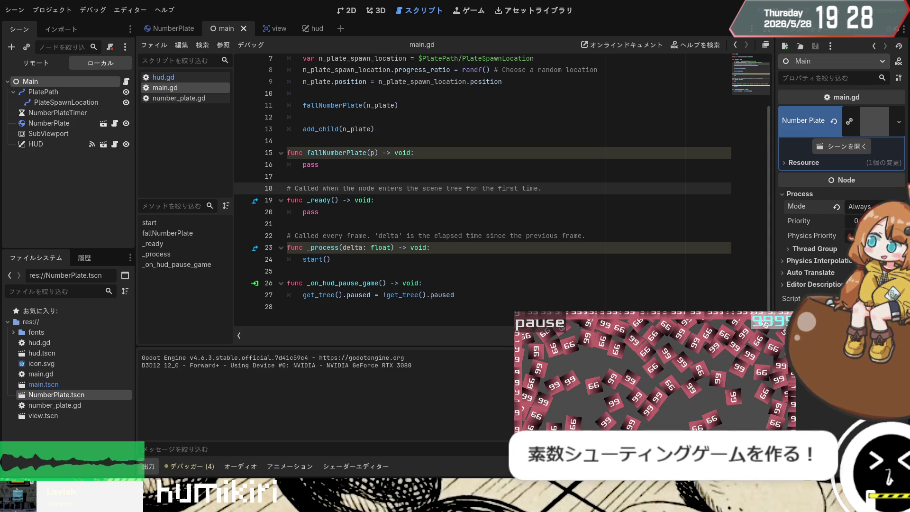
Restart the game and click the pause button repeatedly to freeze and resume the plates
{"action": "left_click_drag", "start_coordinate": [654, 370], "coordinate": [564, 340]}
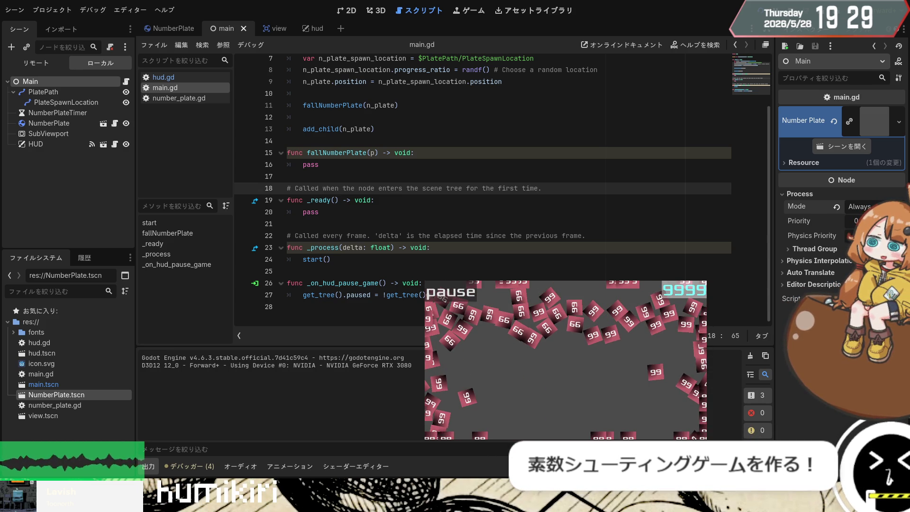
{"action": "key", "text": "F8"}
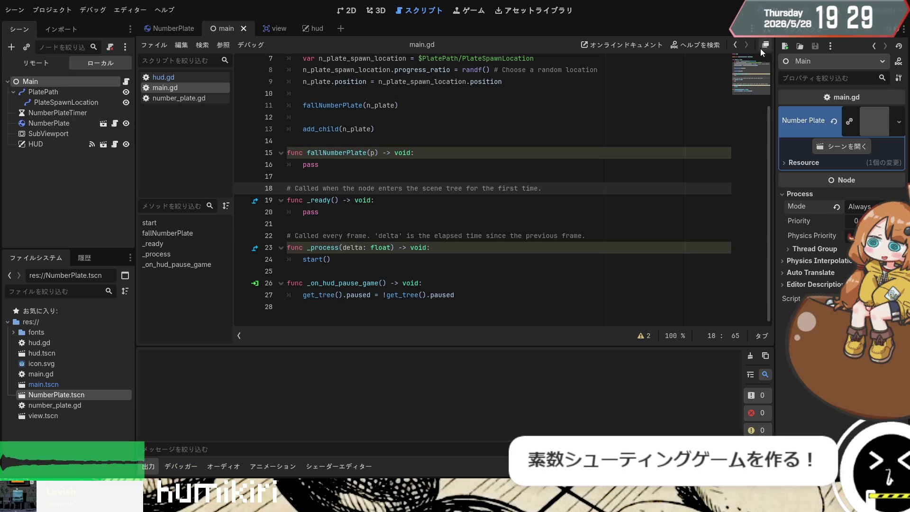
{"action": "key", "text": "F5"}
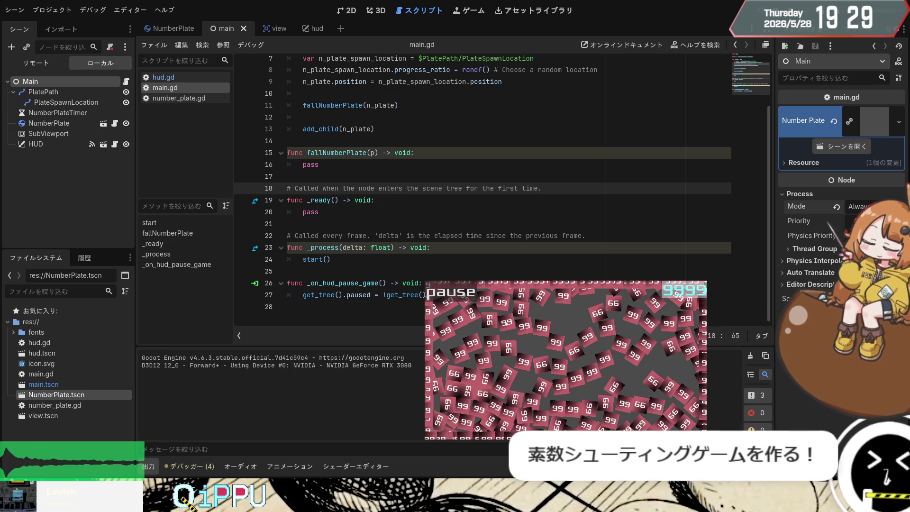
{"action": "left_click", "coordinate": [465, 295]}
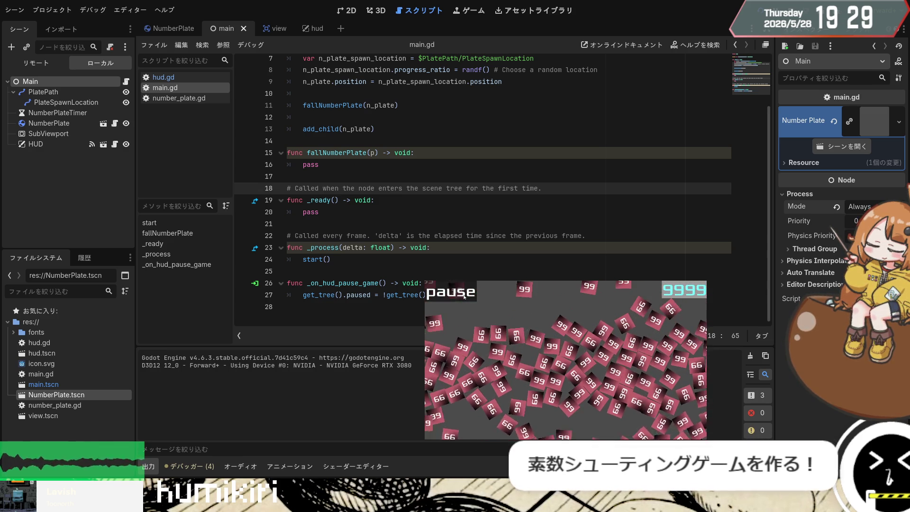
{"action": "left_click", "coordinate": [459, 294]}
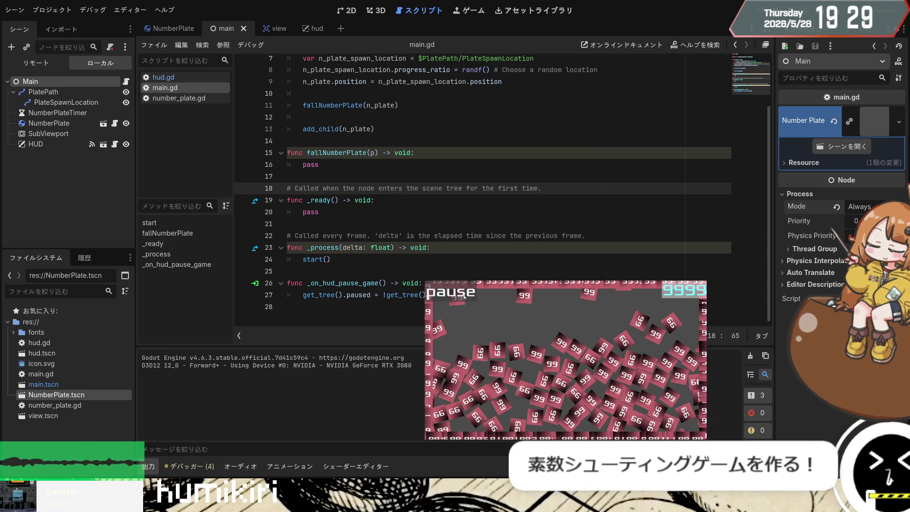
{"action": "left_click", "coordinate": [459, 294]}
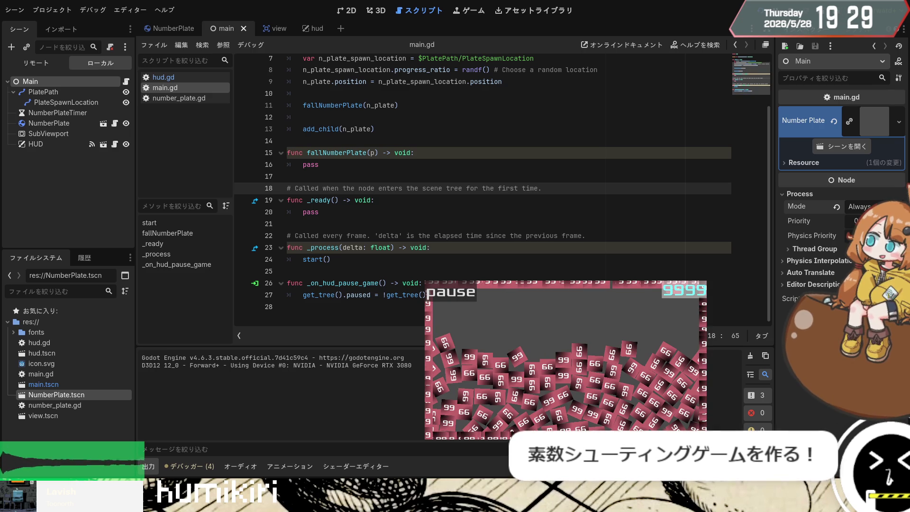
{"action": "key", "text": "F8"}
{"action": "scroll", "coordinate": [390, 213], "scroll_direction": "up", "scroll_amount": 3}
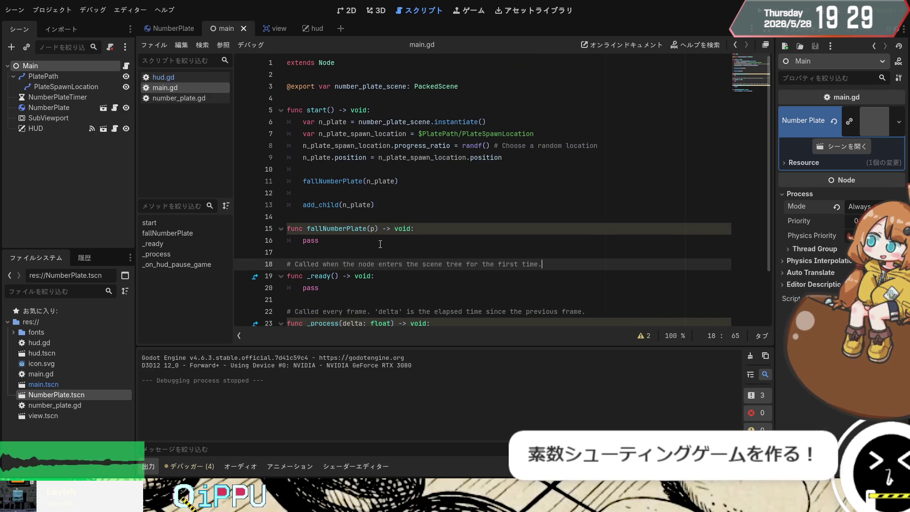
{"action": "scroll", "coordinate": [380, 244], "scroll_direction": "down", "scroll_amount": 2}
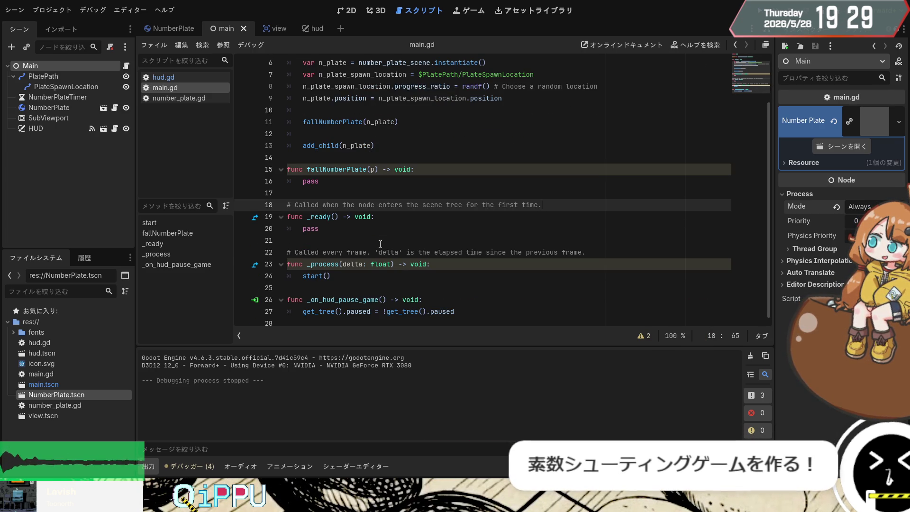
Undo Main's process mode back to Inherit and switch to the hud scene
{"action": "double_click", "coordinate": [333, 266]}
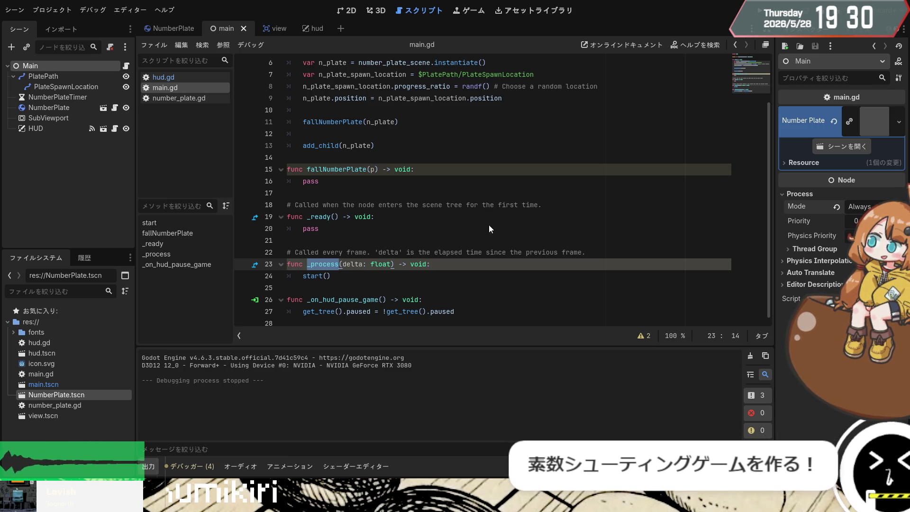
{"action": "key", "text": "ctrl+z"}
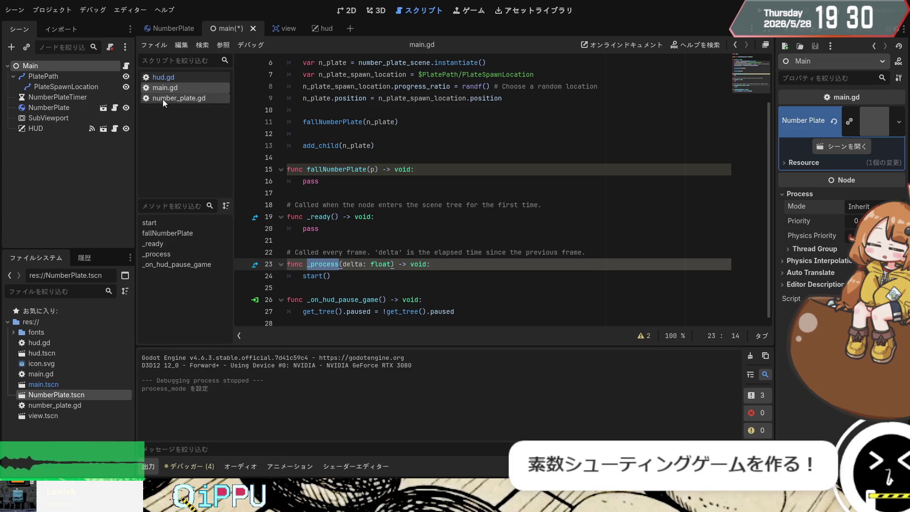
{"action": "left_click", "coordinate": [302, 32]}
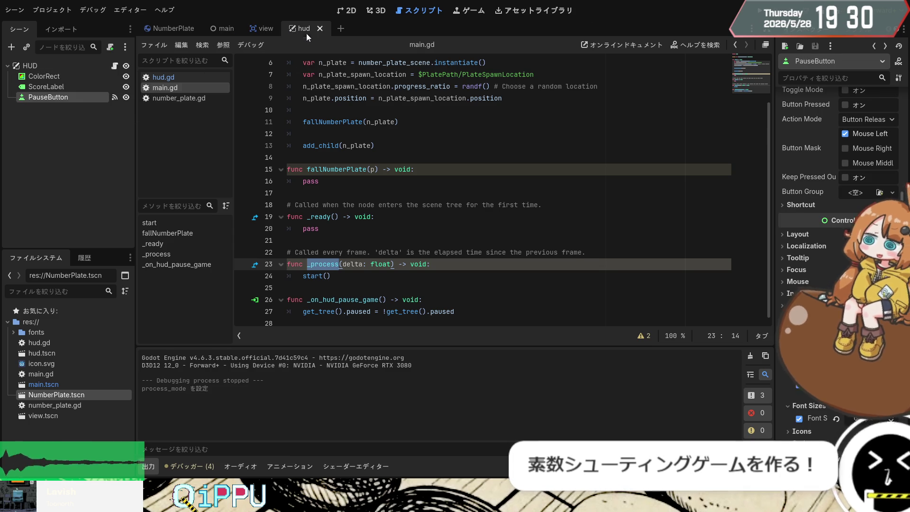
Set HUD's Process Mode to Always, save the hud scene, and run the game
{"action": "left_click", "coordinate": [32, 66]}
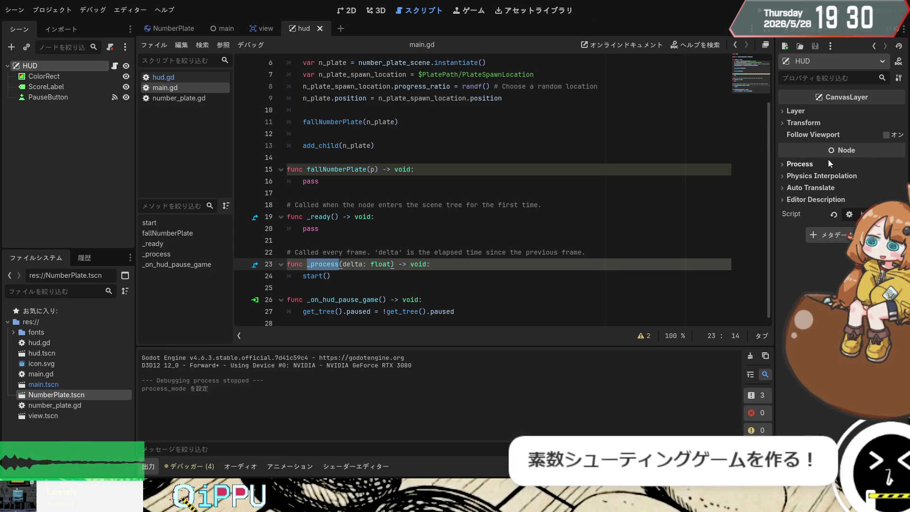
{"action": "left_click", "coordinate": [832, 163]}
{"action": "left_click", "coordinate": [888, 177]}
{"action": "left_click", "coordinate": [872, 242]}
{"action": "left_click", "coordinate": [588, 130]}
{"action": "key", "text": "ctrl+s"}
{"action": "key", "text": "F5"}
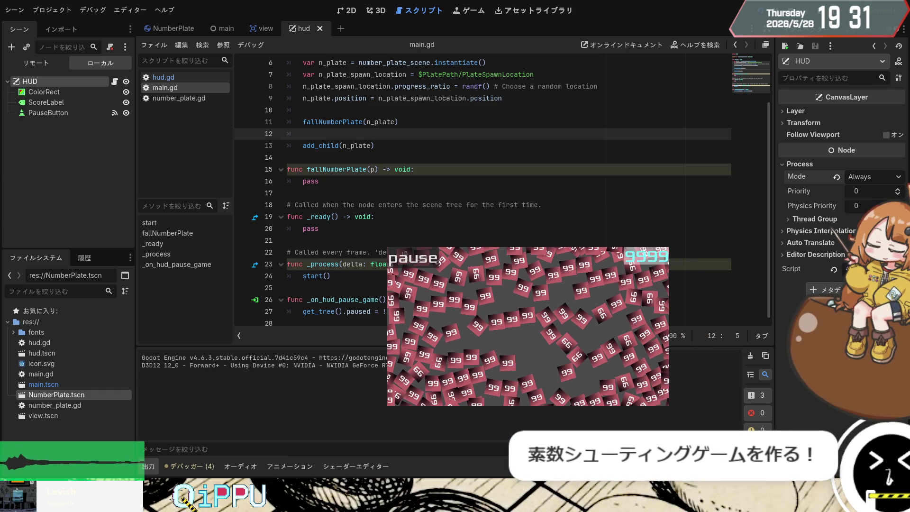
Enlarge the game window, toggle pause several times, then stop the game
{"action": "left_click_drag", "start_coordinate": [387, 247], "coordinate": [154, 116]}
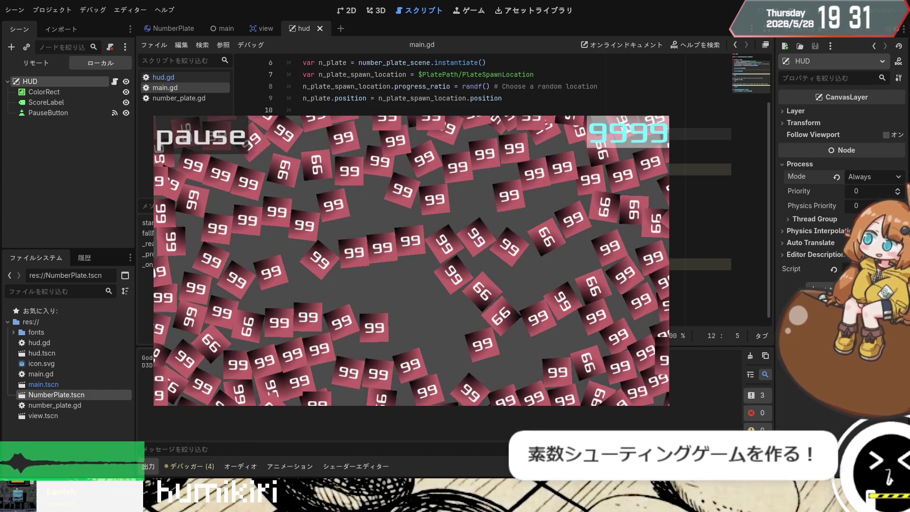
{"action": "left_click", "coordinate": [221, 131]}
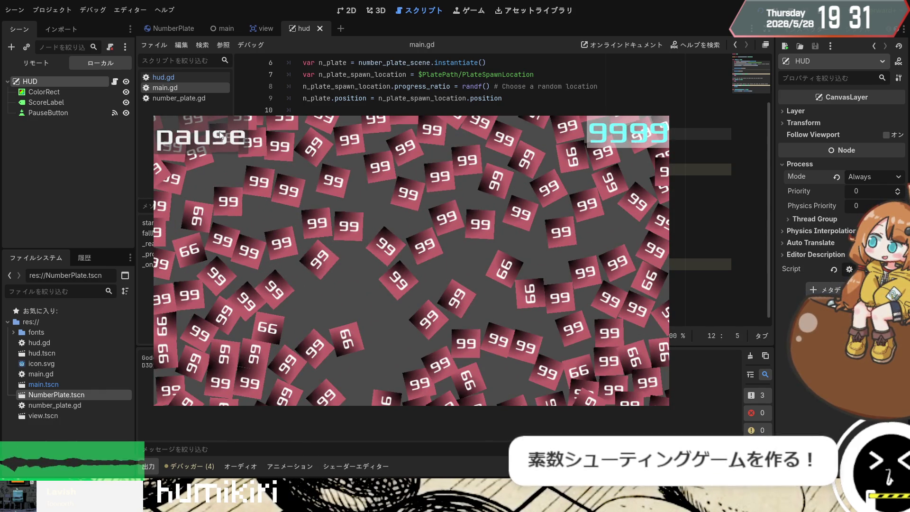
{"action": "left_click", "coordinate": [222, 136]}
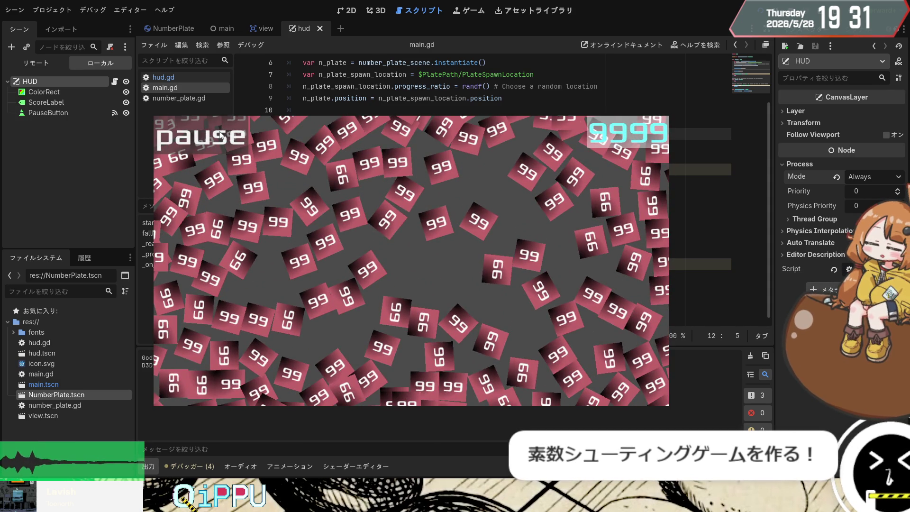
{"action": "left_click", "coordinate": [221, 136]}
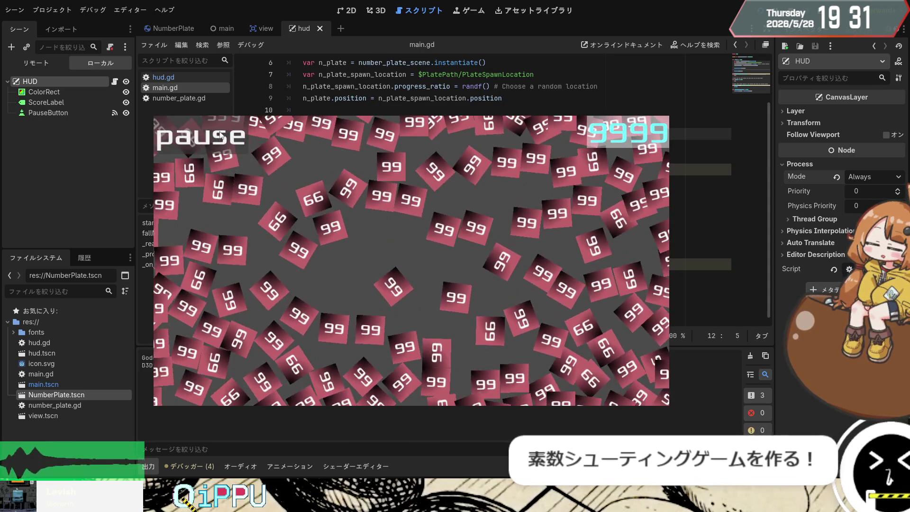
{"action": "left_click", "coordinate": [222, 136]}
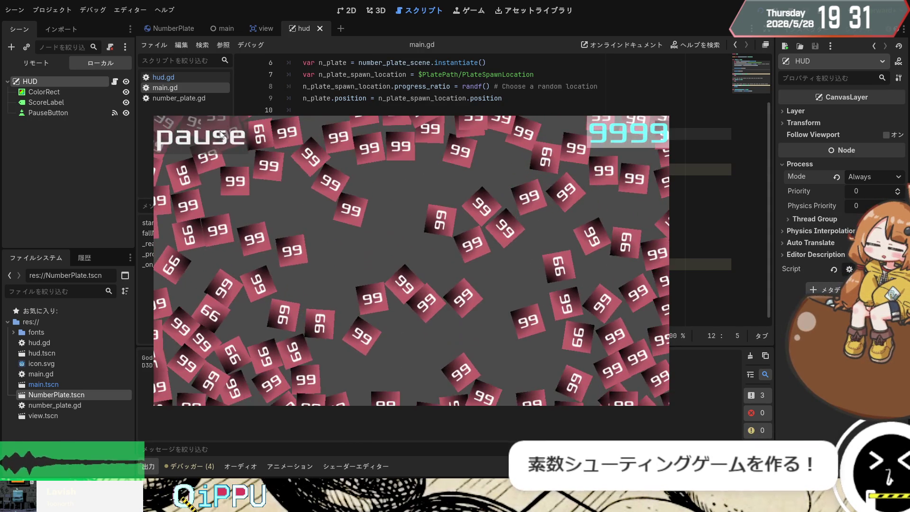
{"action": "left_click", "coordinate": [222, 136]}
{"action": "key", "text": "F8"}
{"action": "left_click", "coordinate": [691, 166]}
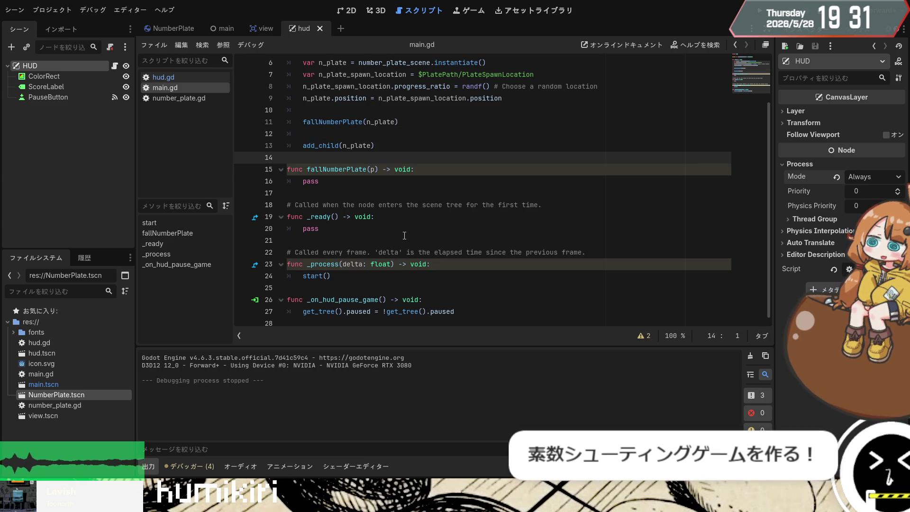
{"action": "left_click", "coordinate": [63, 183]}
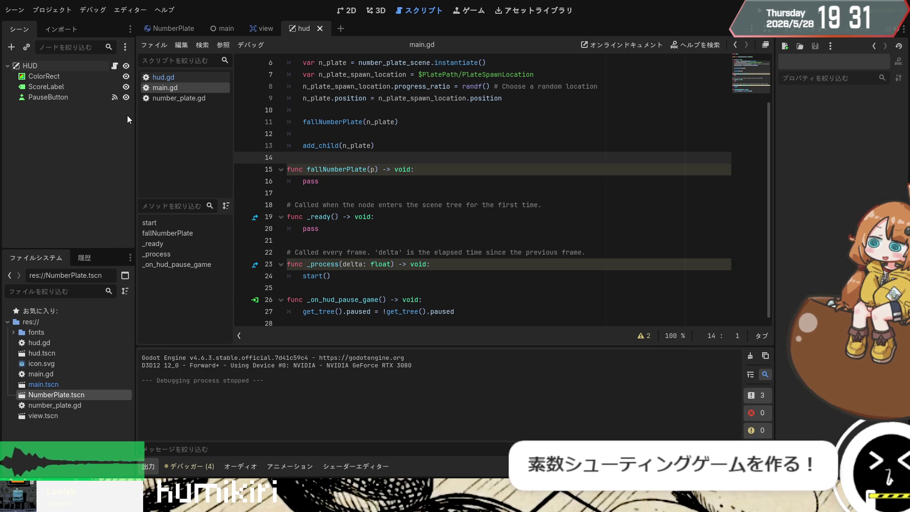
Add a new empty scene with a 2D シーン (Node2D) root and select it
{"action": "left_click", "coordinate": [257, 28]}
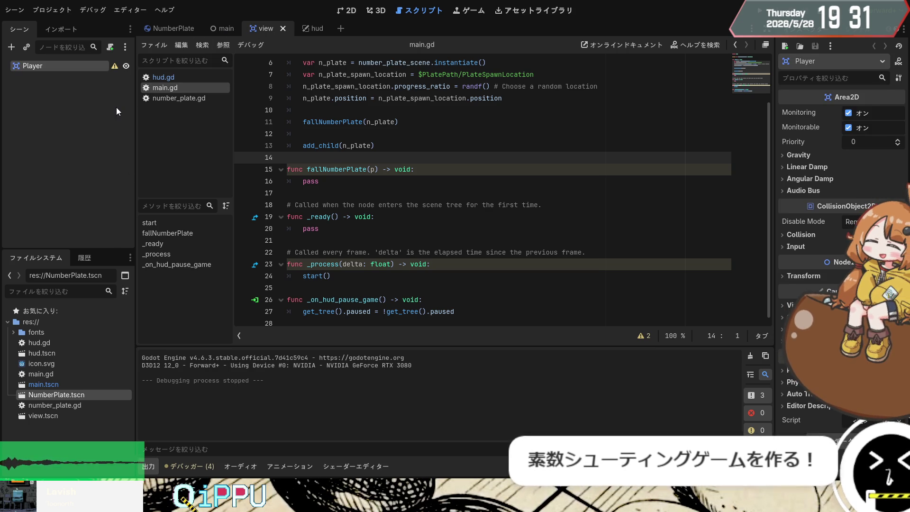
{"action": "left_click", "coordinate": [22, 87]}
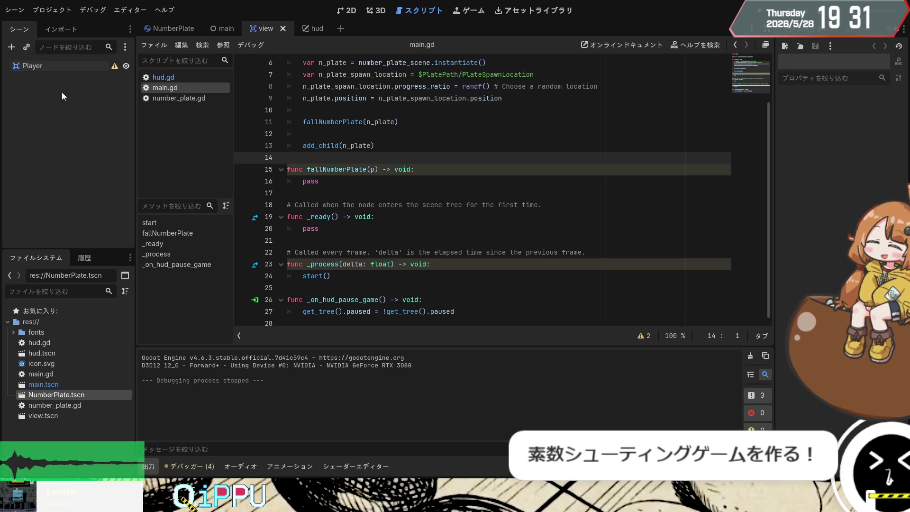
{"action": "left_click", "coordinate": [21, 12]}
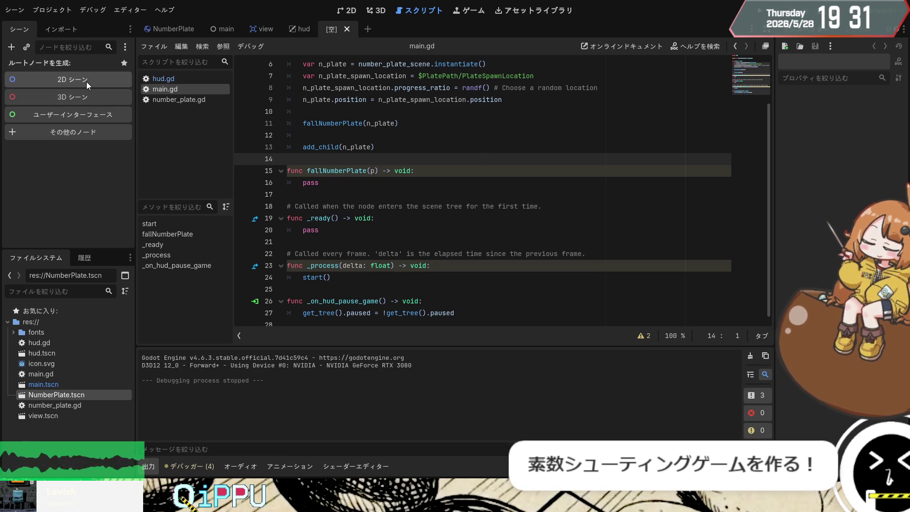
{"action": "left_click", "coordinate": [86, 82]}
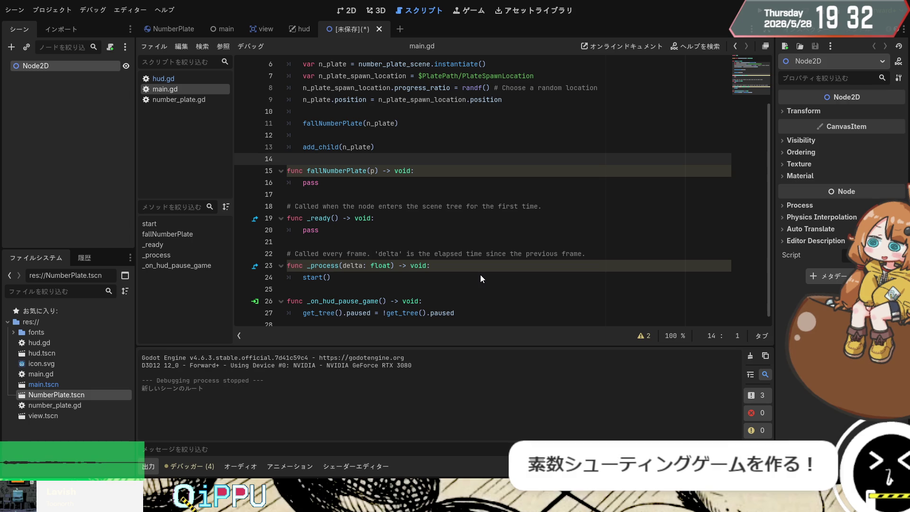
{"action": "left_click", "coordinate": [44, 79]}
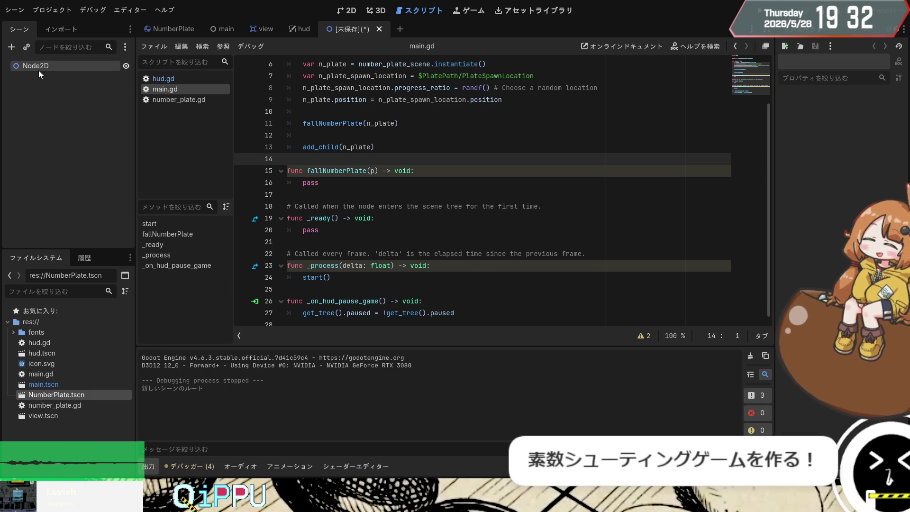
{"action": "left_click", "coordinate": [40, 68]}
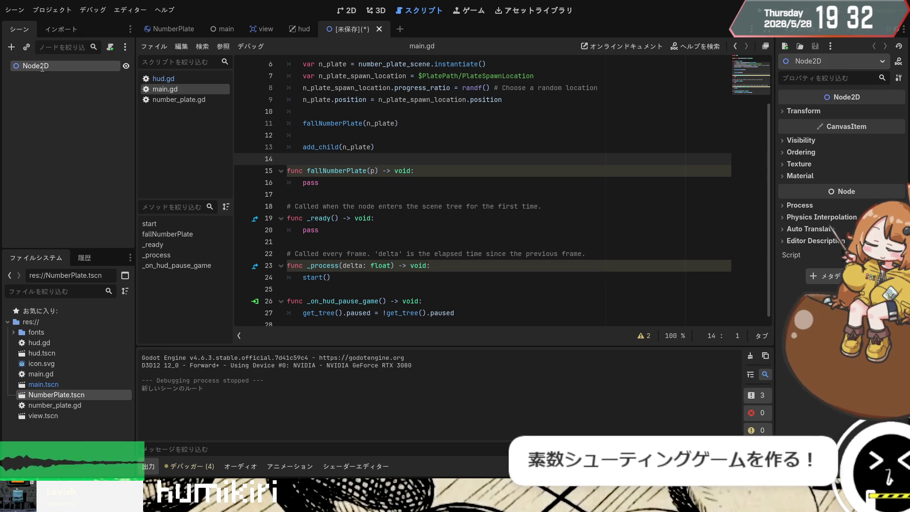
{"action": "type", "text": "Reticle"}
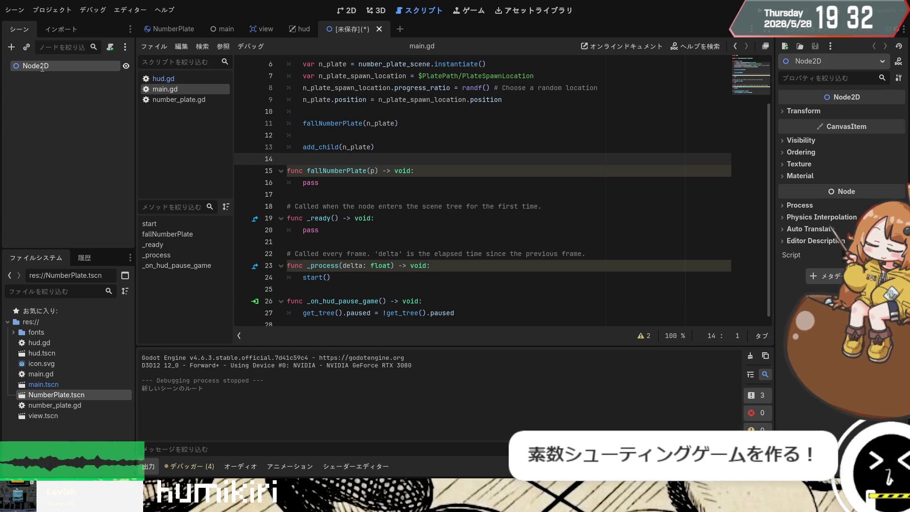
Confirm the root name Reticle, select its Sprite2D child, and view it in 2D
{"action": "key", "text": "Return"}
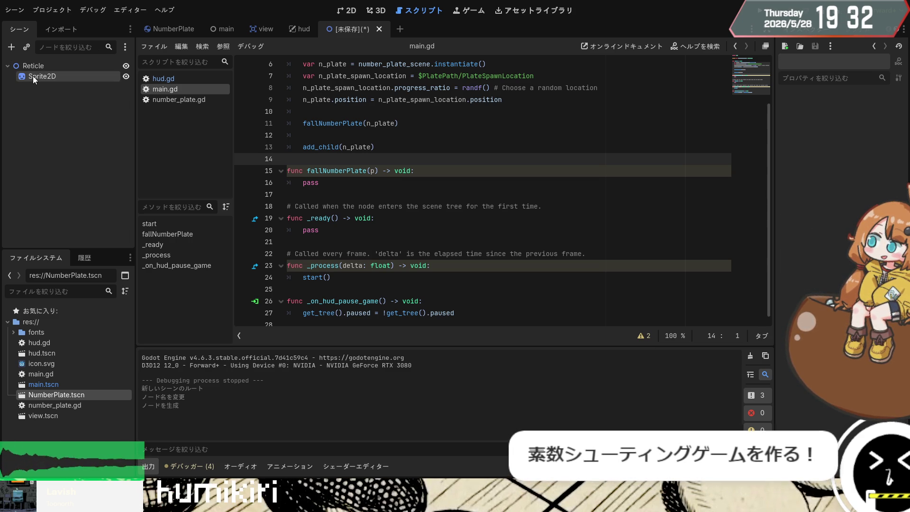
{"action": "left_click", "coordinate": [32, 76]}
{"action": "left_click", "coordinate": [349, 12]}
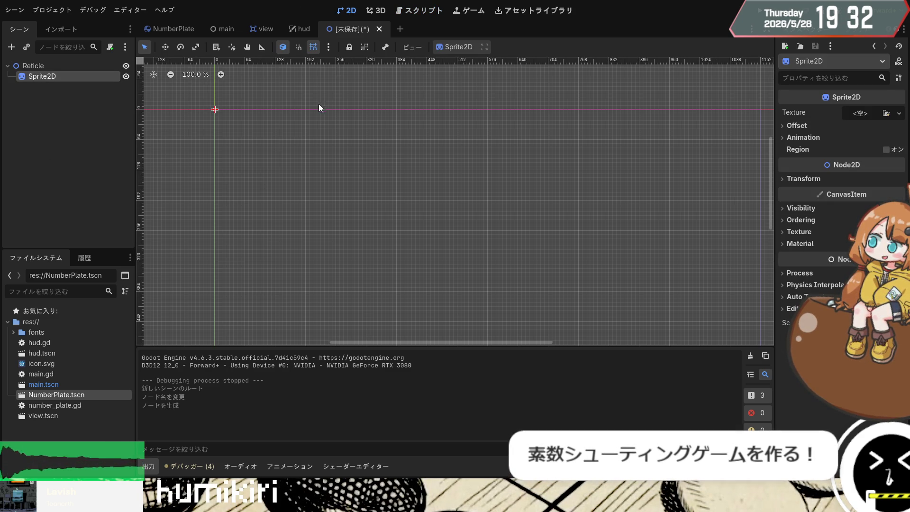
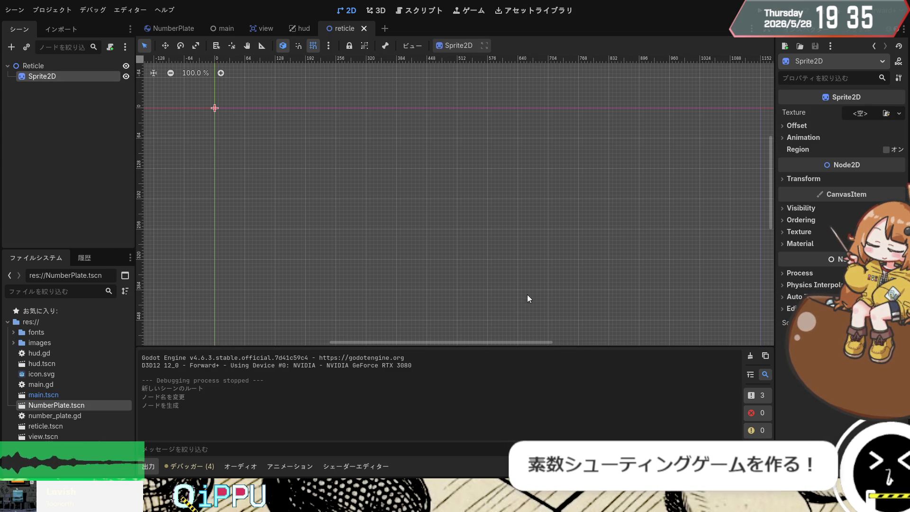
Attach a new sprite_2d.gd script to Sprite2D, close the reticle scene, then reopen it
{"action": "left_click", "coordinate": [400, 339]}
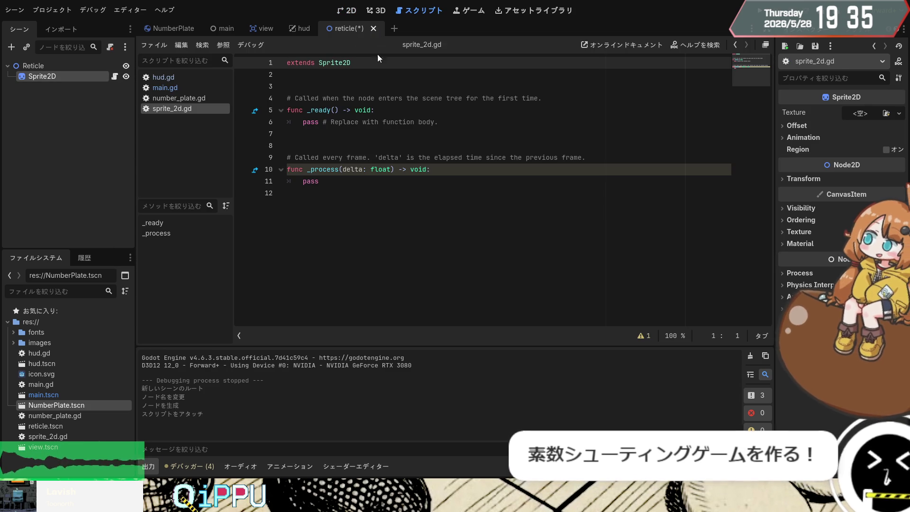
{"action": "key", "text": "ctrl+shift+w"}
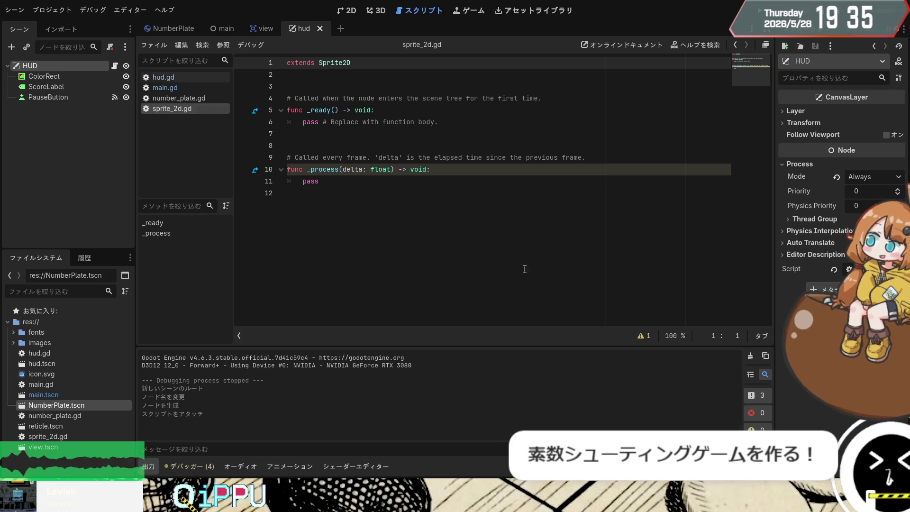
{"action": "left_click", "coordinate": [73, 127]}
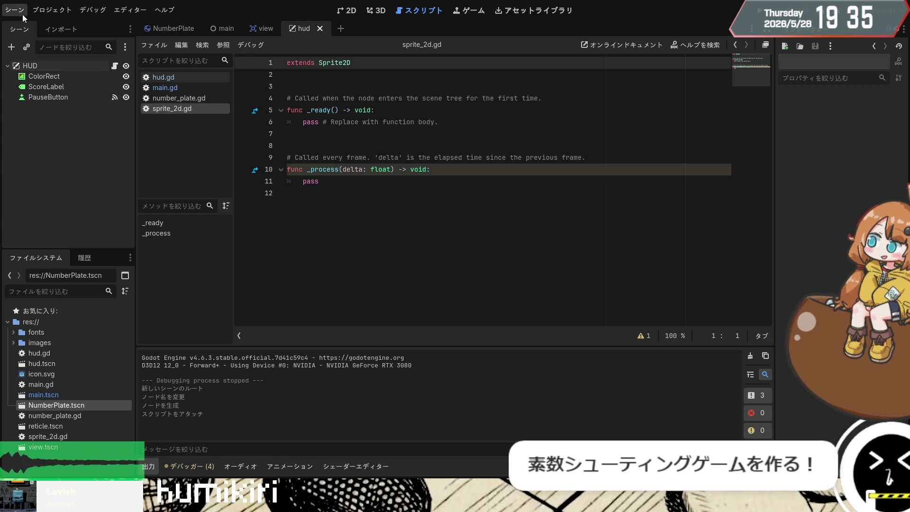
{"action": "key", "text": "ctrl+n"}
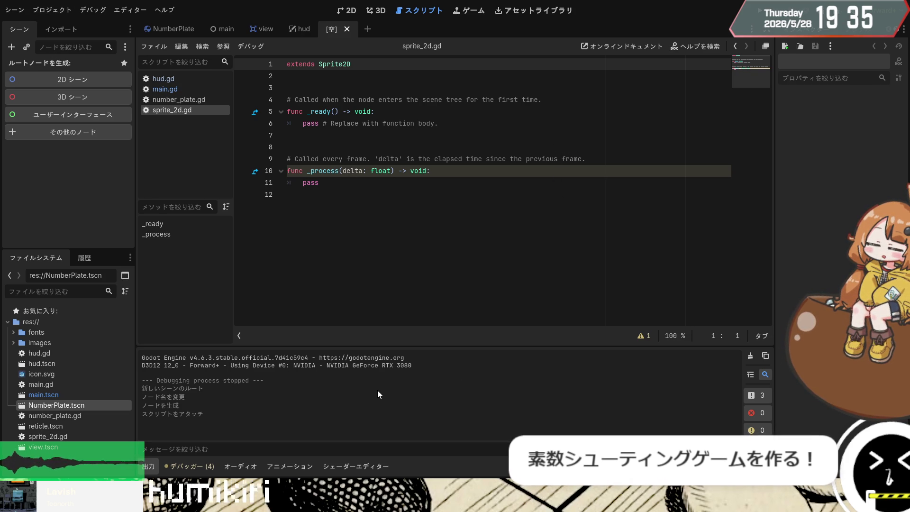
{"action": "key", "text": "ctrl+shift+t"}
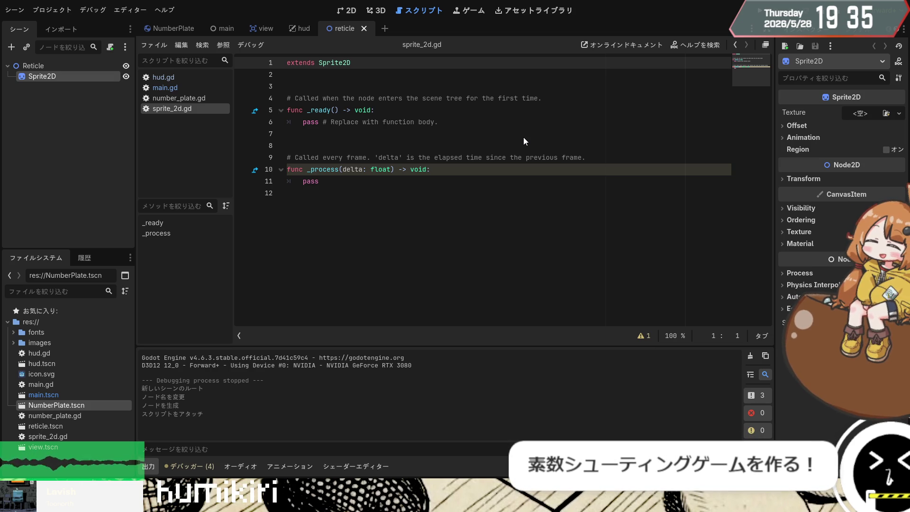
{"action": "type", "text": "Reticle"}
Rename the sprite to ReticleSprite2D, save and briefly run the scene, then begin attaching its script
{"action": "key", "text": "Return"}
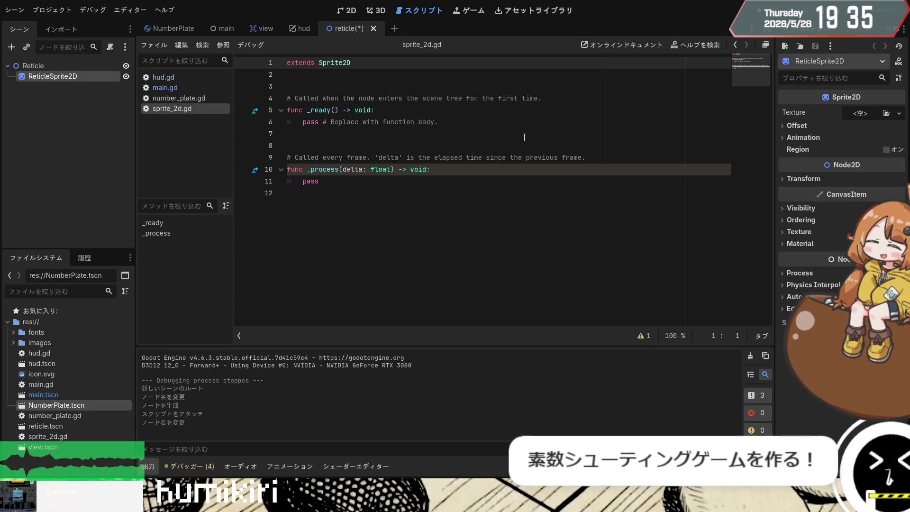
{"action": "key", "text": "F6"}
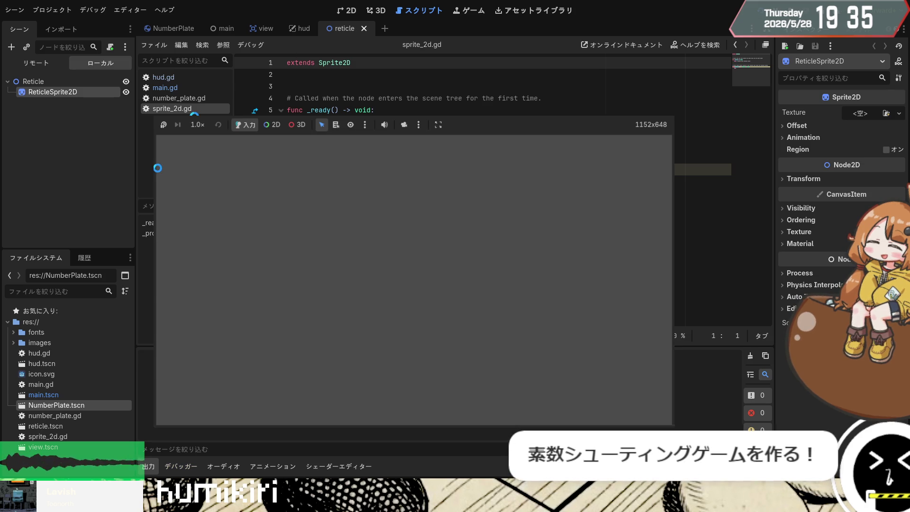
{"action": "key", "text": "F8"}
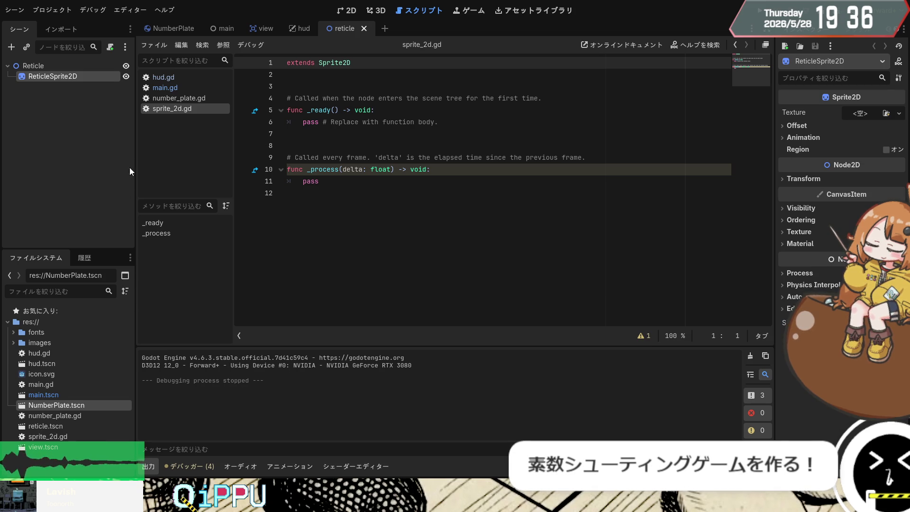
{"action": "left_click", "coordinate": [413, 342]}
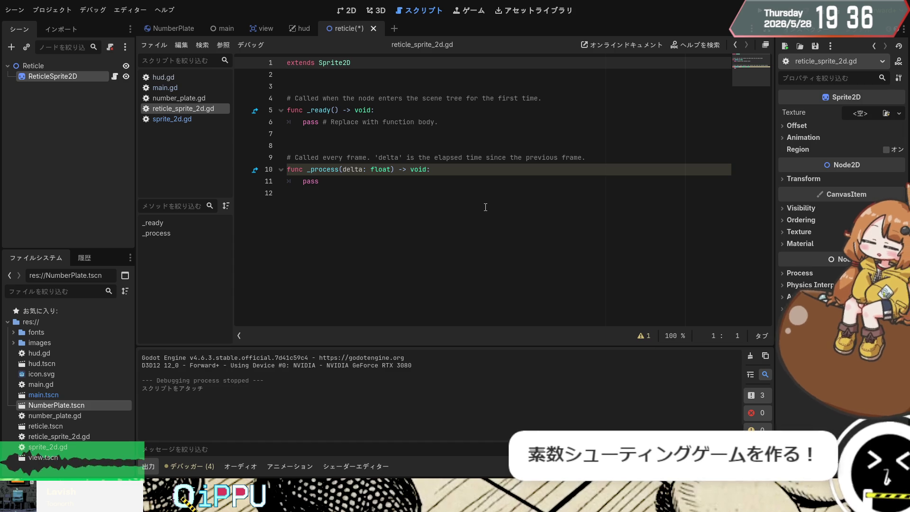
Select the Reticle root, close the reticle scene, and clear the HUD node selection
{"action": "left_click", "coordinate": [52, 68]}
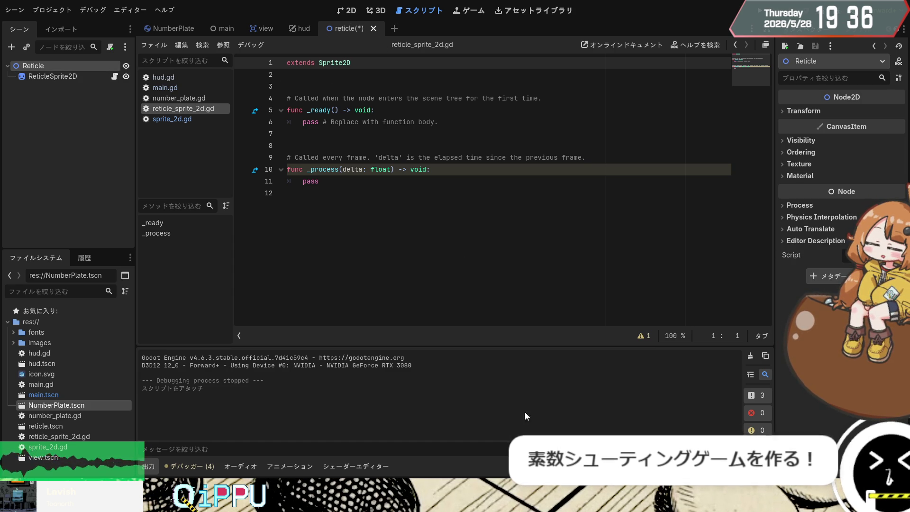
{"action": "key", "text": "ctrl+shift+w"}
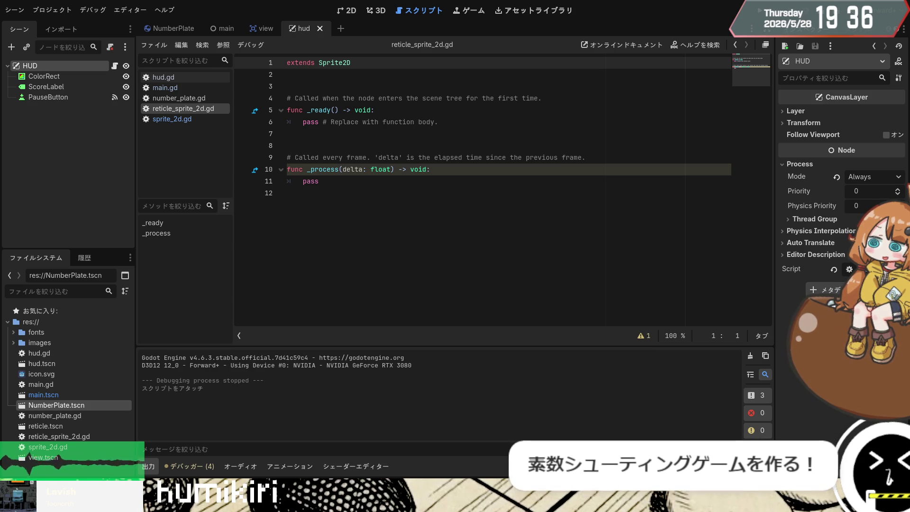
{"action": "key", "text": "Escape"}
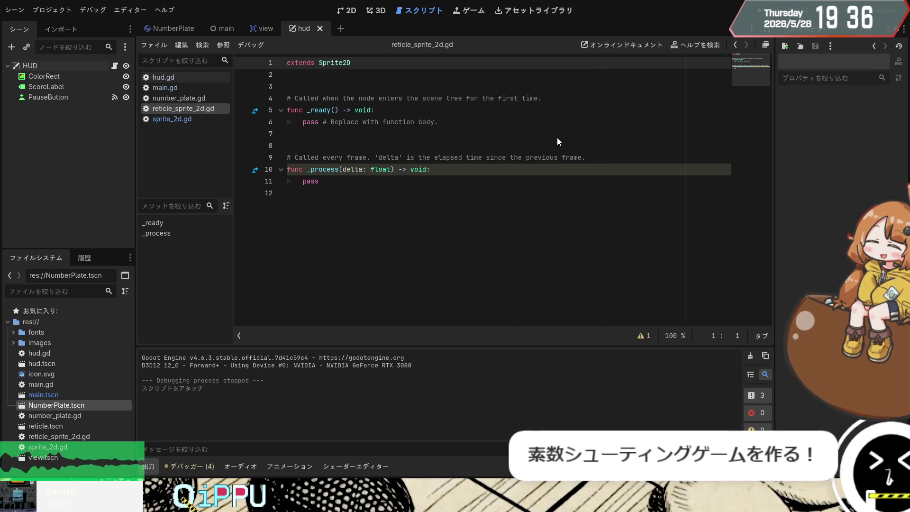
{"action": "left_click", "coordinate": [77, 119]}
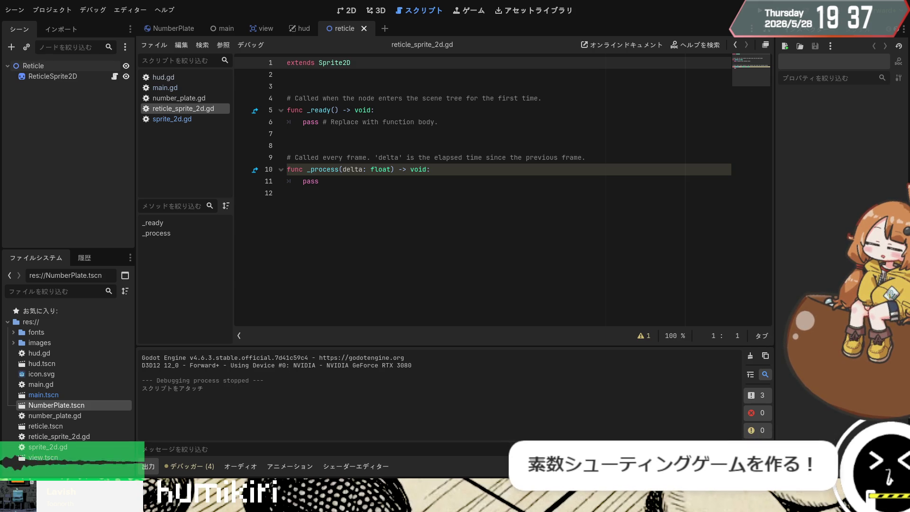
Close the unused reticle_sprite_2d.gd and sprite_2d.gd scripts in the script list
{"action": "left_click", "coordinate": [192, 97]}
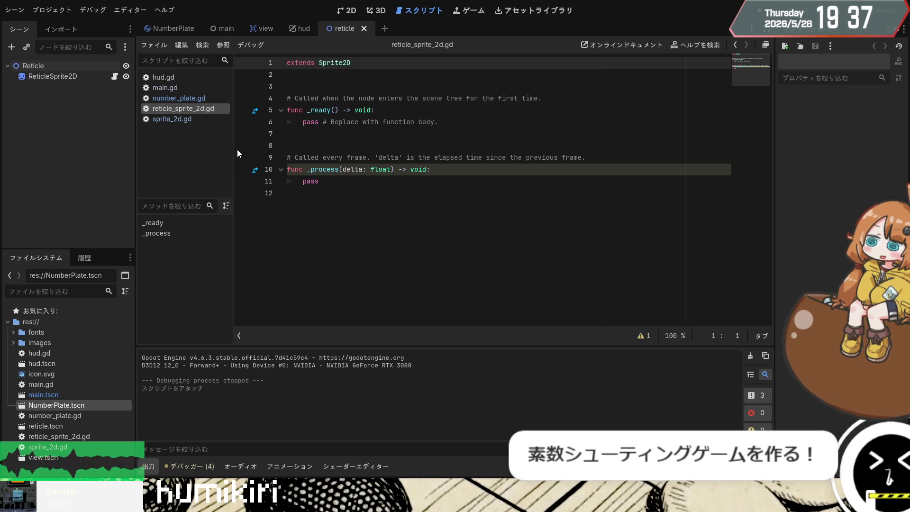
{"action": "key", "text": "ctrl+w"}
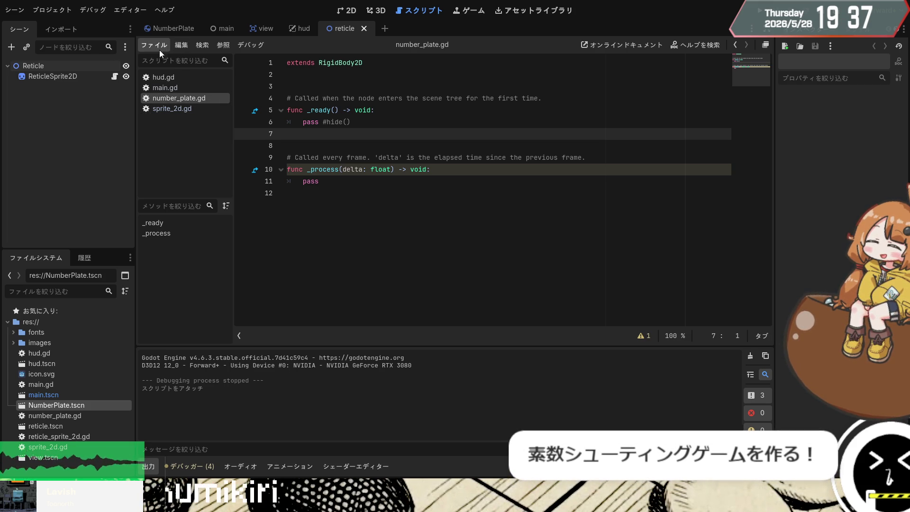
{"action": "left_click", "coordinate": [170, 109]}
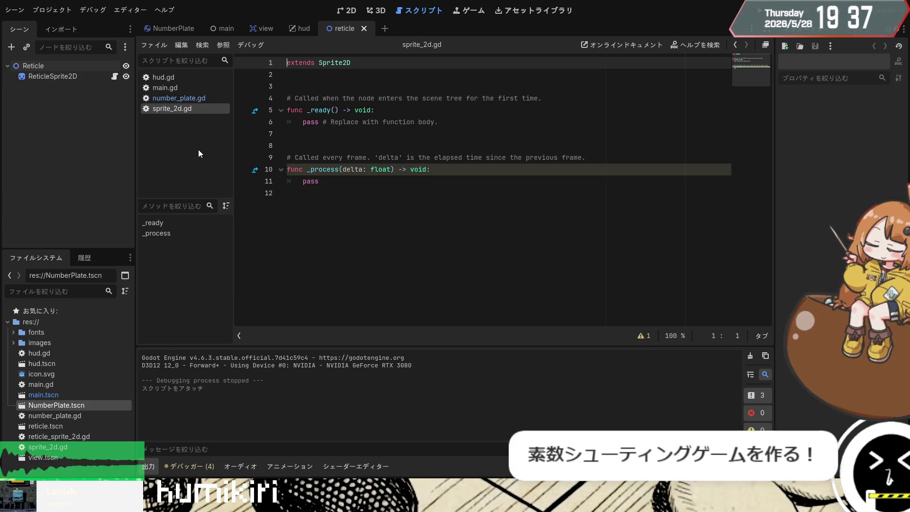
{"action": "key", "text": "ctrl+w"}
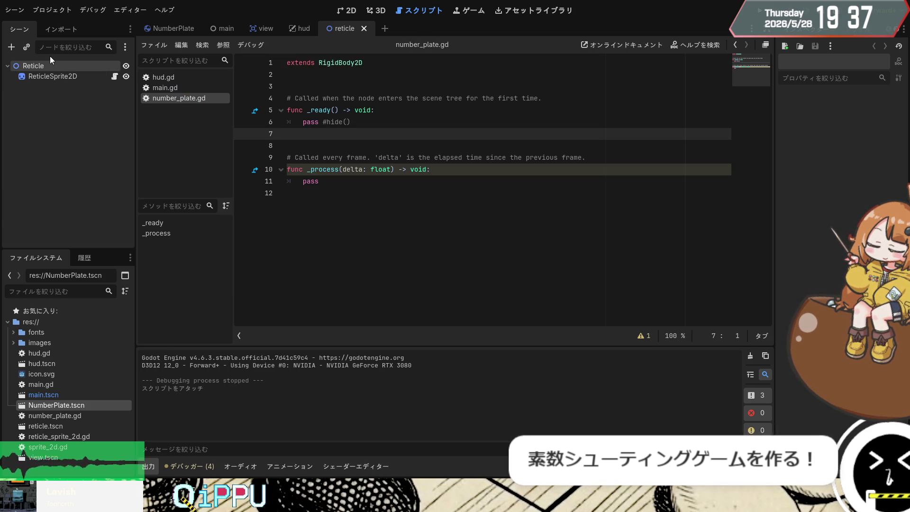
Attach a new reticle.gd script to the Reticle root node
{"action": "left_click", "coordinate": [50, 60]}
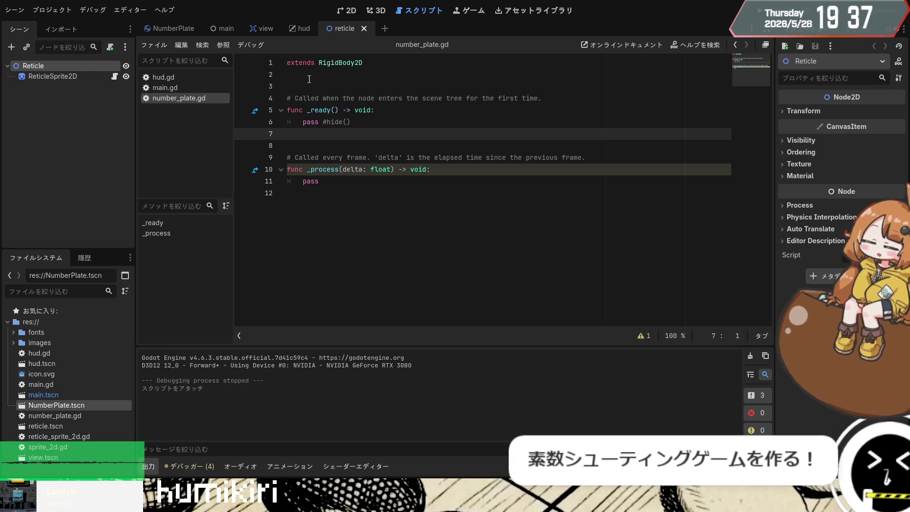
{"action": "left_click", "coordinate": [347, 12]}
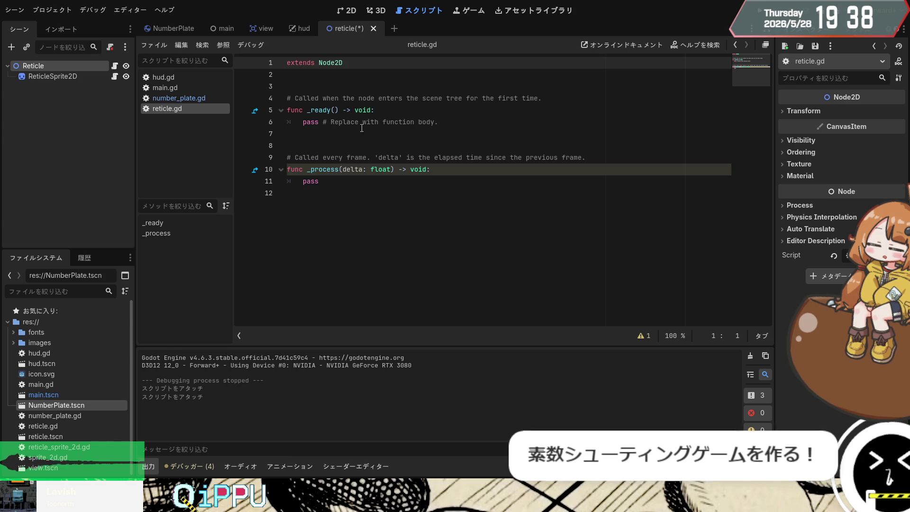
Place the caret at line 3 of reticle.gd and reselect the Reticle node
{"action": "left_click", "coordinate": [374, 87]}
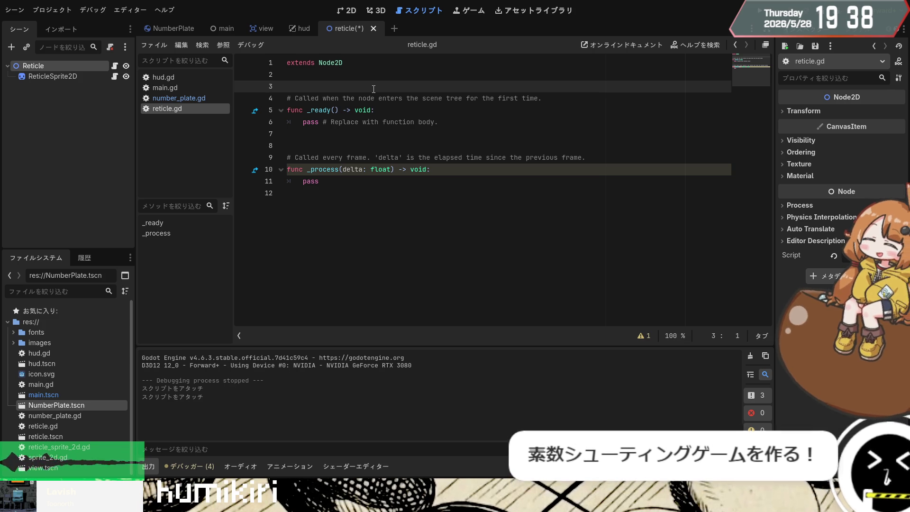
{"action": "left_click", "coordinate": [50, 102]}
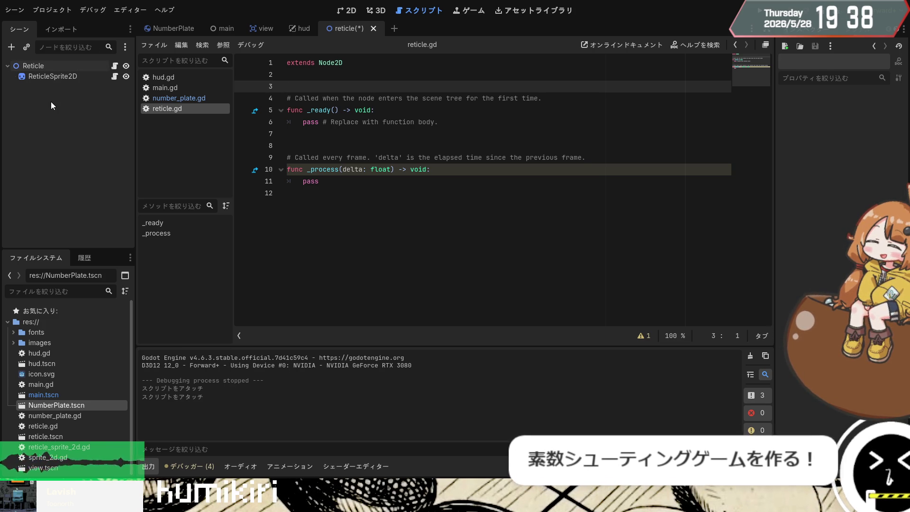
{"action": "left_click", "coordinate": [42, 68]}
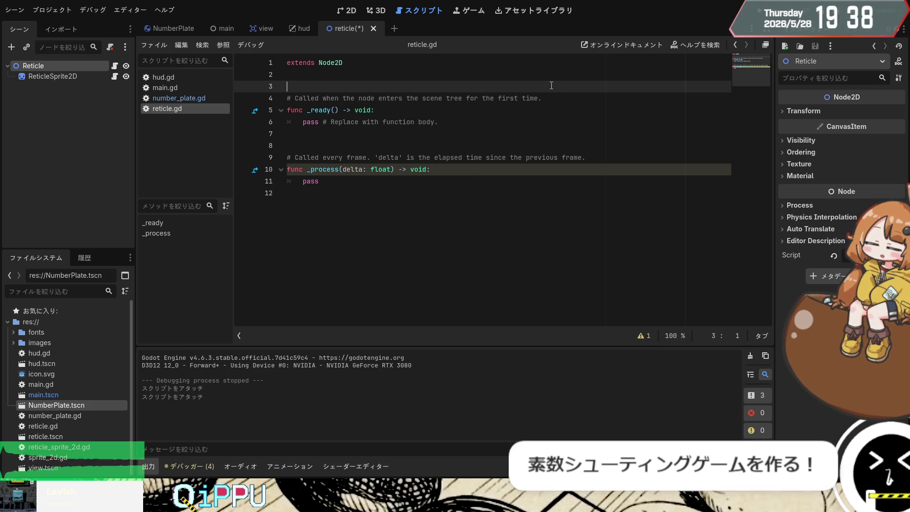
Connect the Reticle draw signal to _on_draw, undo the stub, and disconnect the signal again
{"action": "left_click", "coordinate": [846, 29]}
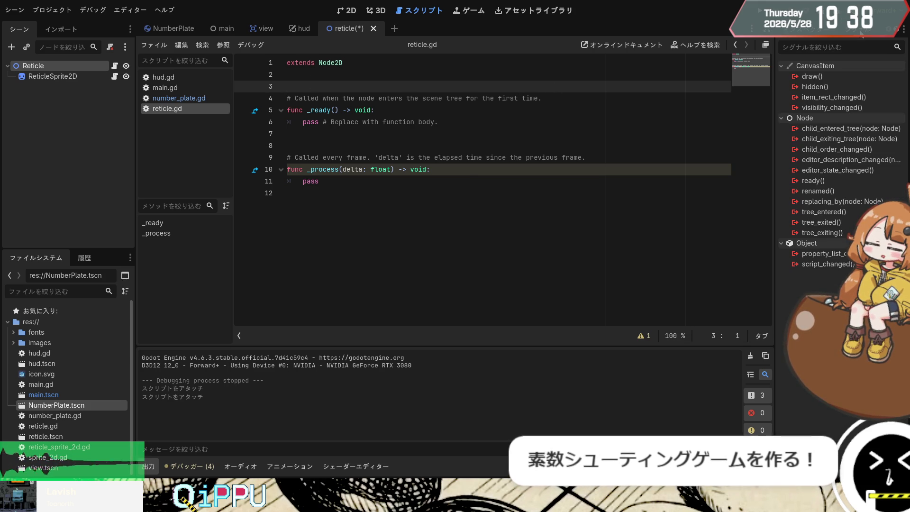
{"action": "double_click", "coordinate": [818, 77]}
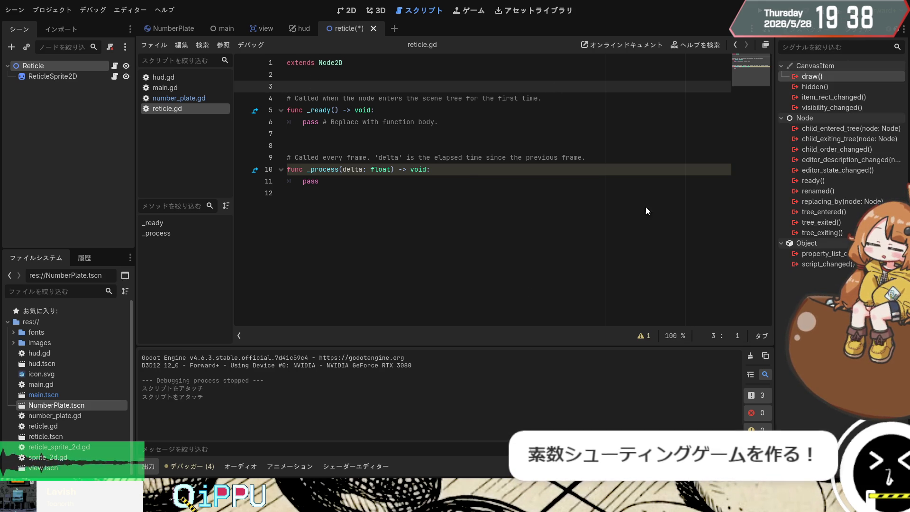
{"action": "left_click", "coordinate": [420, 346]}
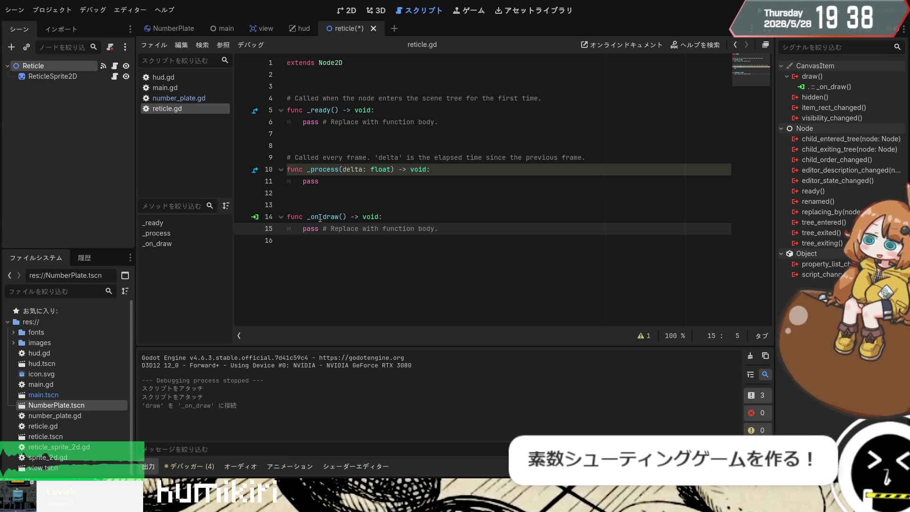
{"action": "key", "text": "ctrl+z"}
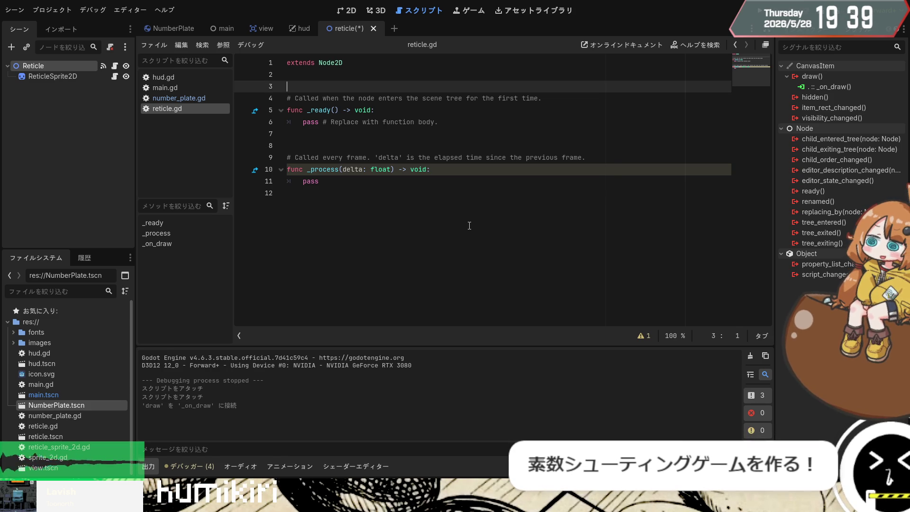
{"action": "left_click", "coordinate": [838, 87]}
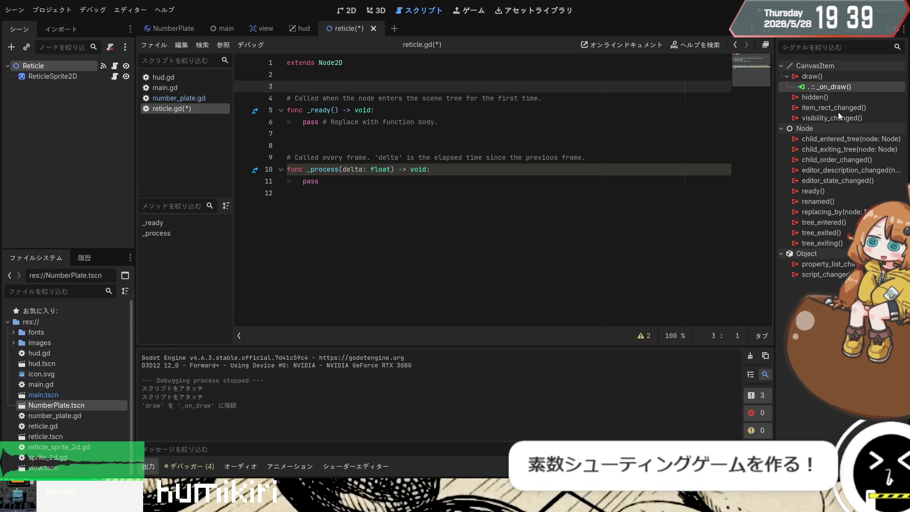
{"action": "key", "text": "Delete"}
Insert a blank line below extends Node2D in reticle.gd for a new function
{"action": "left_click", "coordinate": [367, 196]}
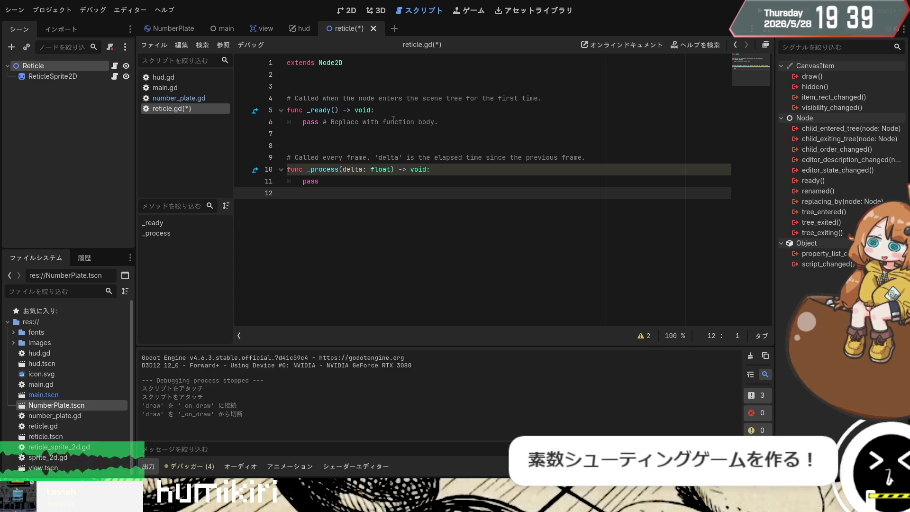
{"action": "left_click", "coordinate": [383, 90]}
{"action": "key", "text": "Up"}
{"action": "key", "text": "Return"}
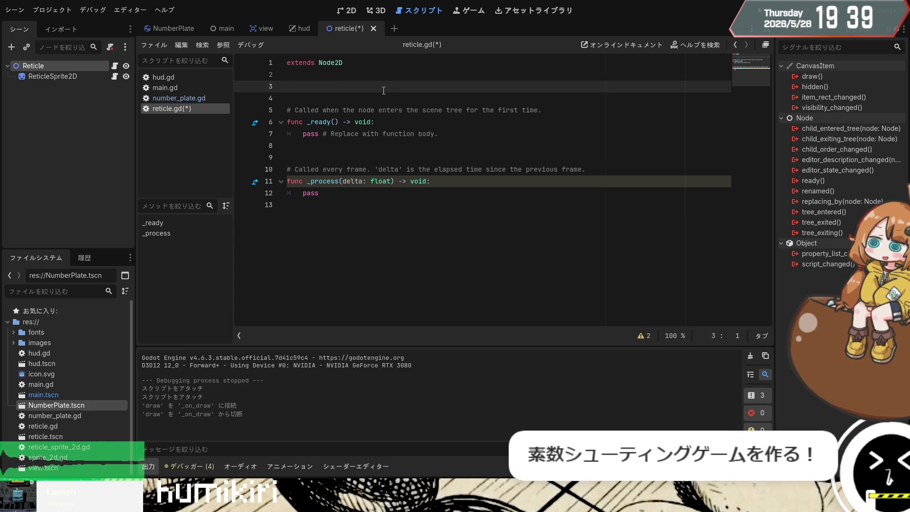
{"action": "type", "text": "func _"}
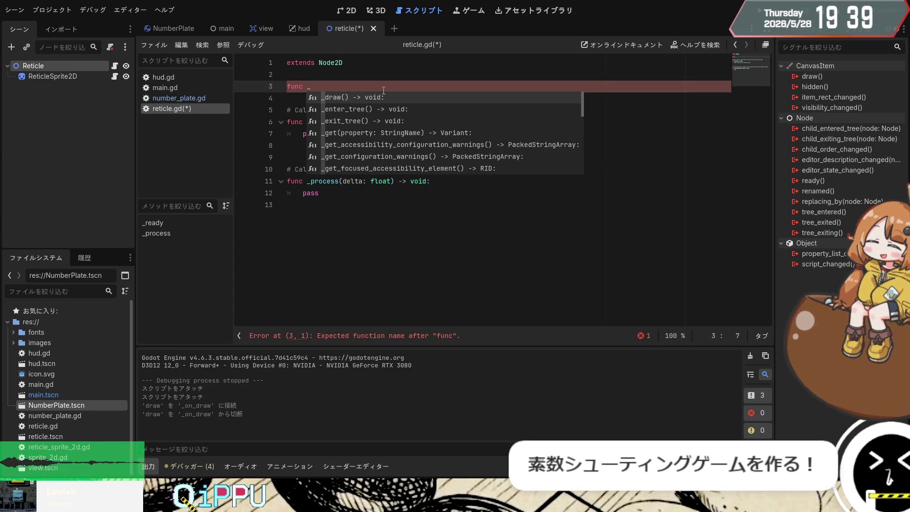
{"action": "type", "text": "d"}
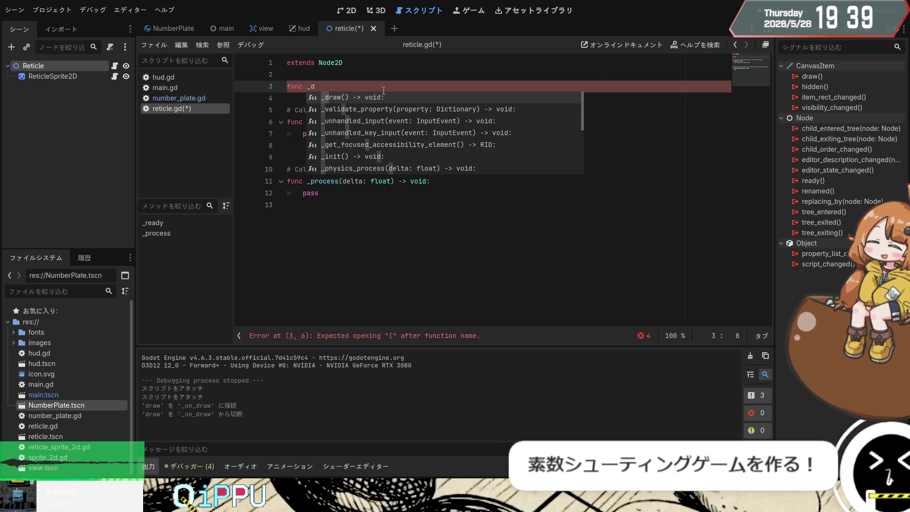
Write func _draw() with a draw_line from Vector2(10, 10) to Vector2(-10, -10)
{"action": "key", "text": "Return"}
{"action": "key", "text": "Return"}
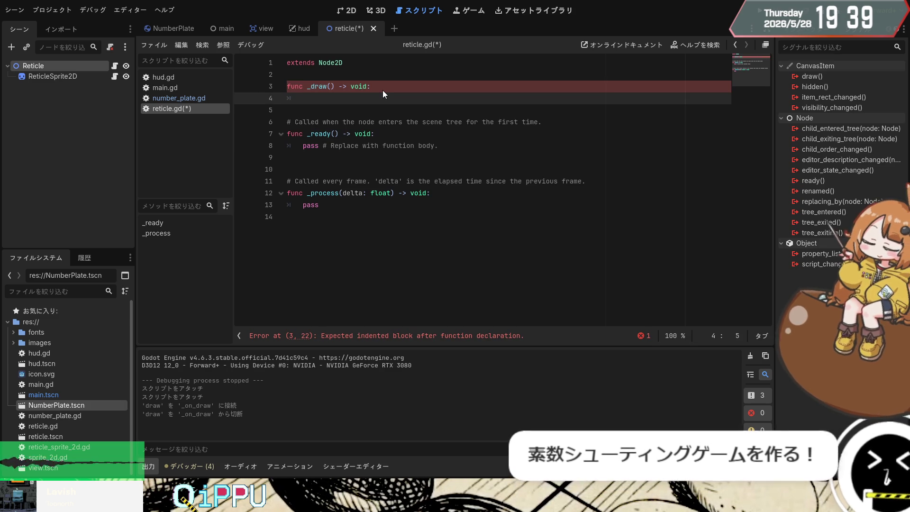
{"action": "type", "text": "dra"}
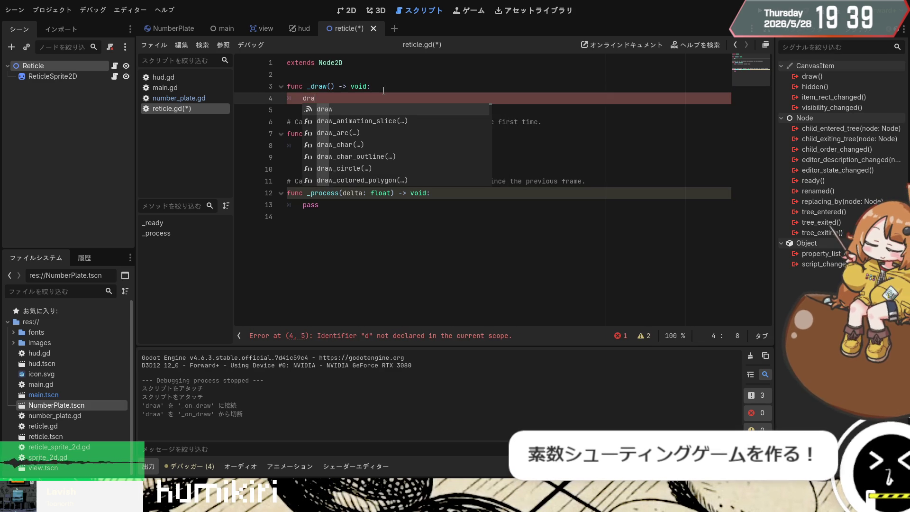
{"action": "type", "text": "w_line"}
{"action": "key", "text": "Return"}
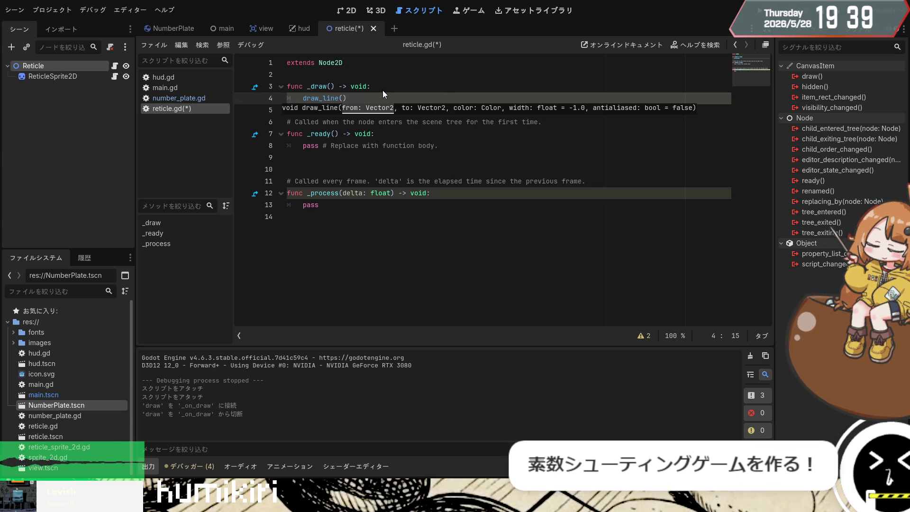
{"action": "type", "text": "Vector"}
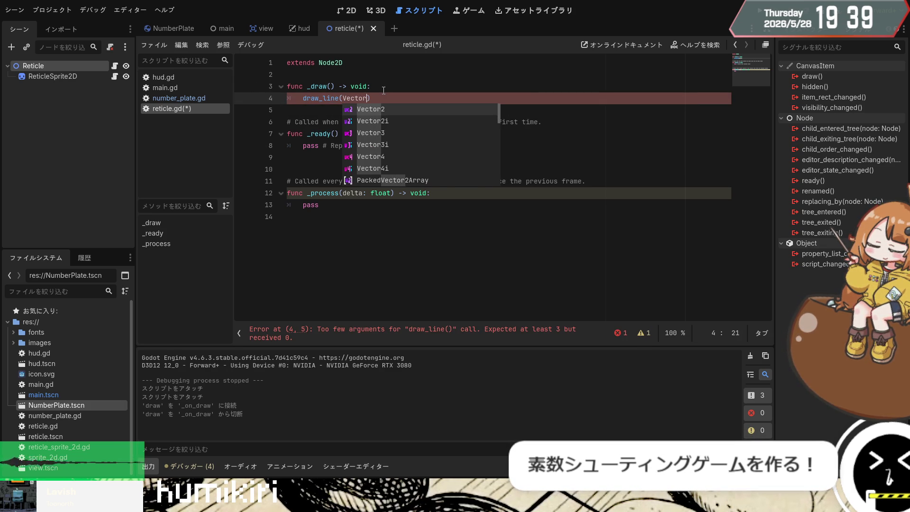
{"action": "type", "text": "2("}
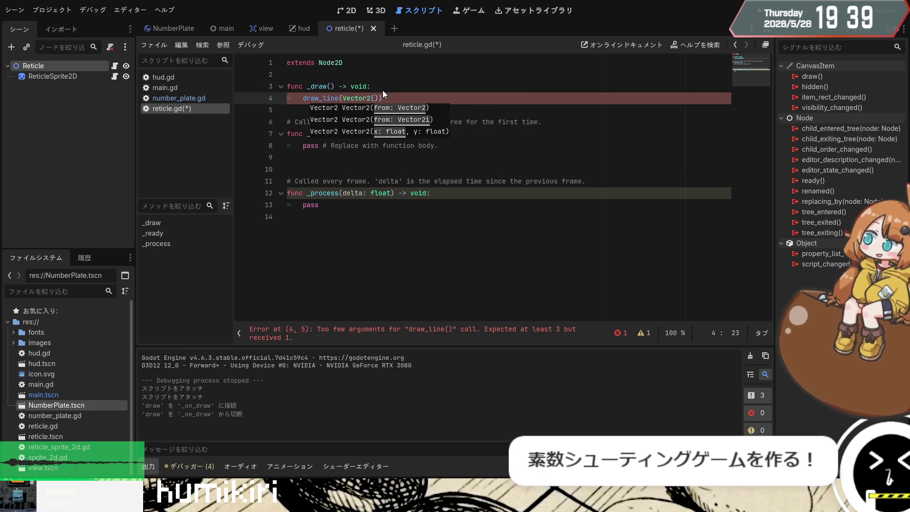
{"action": "type", "text": "10,10"}
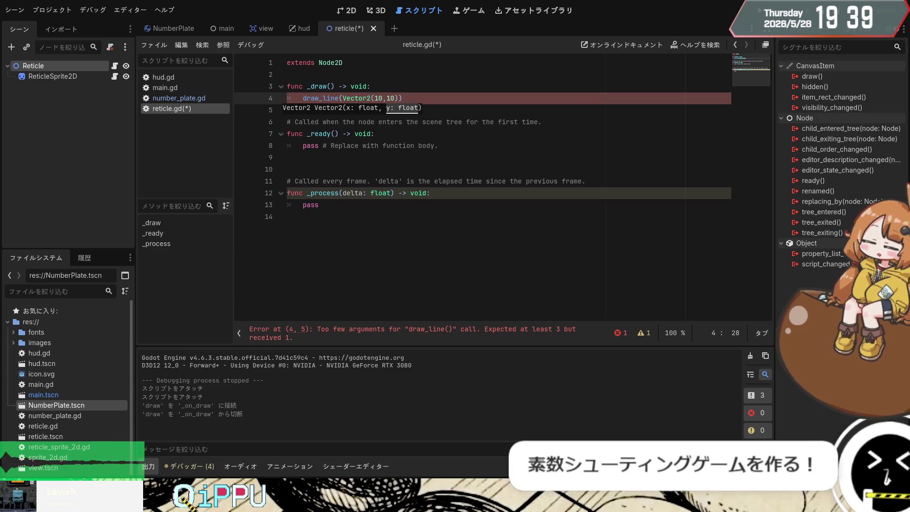
{"action": "type", "text": ")"}
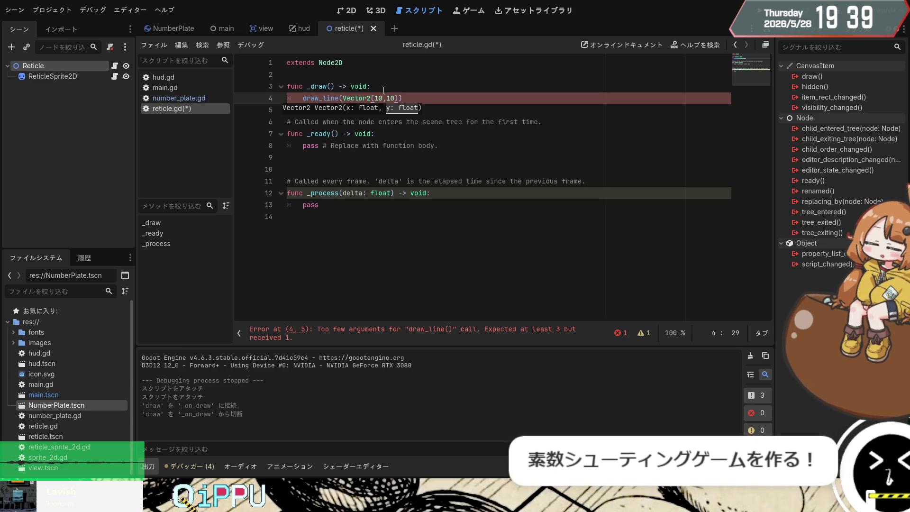
{"action": "key", "text": "shift+Left"}
{"action": "key", "text": "shift+Left"}
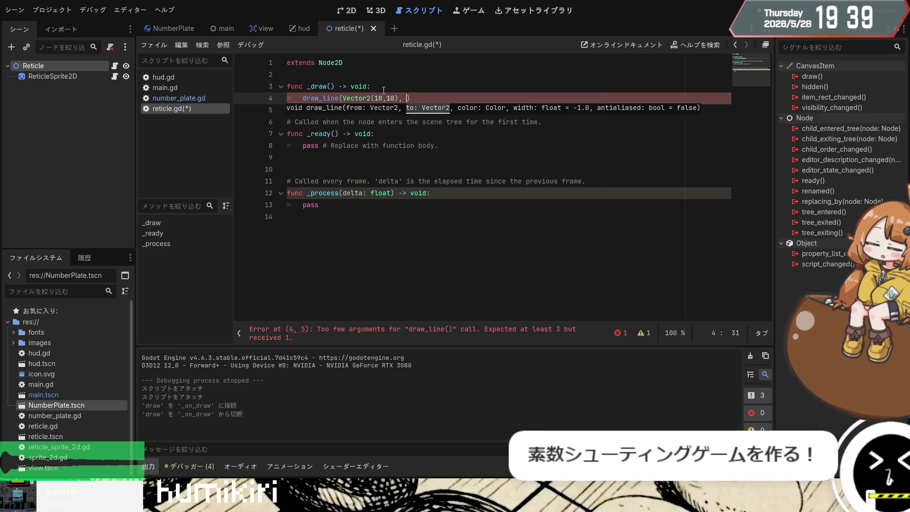
{"action": "key", "text": "Left"}
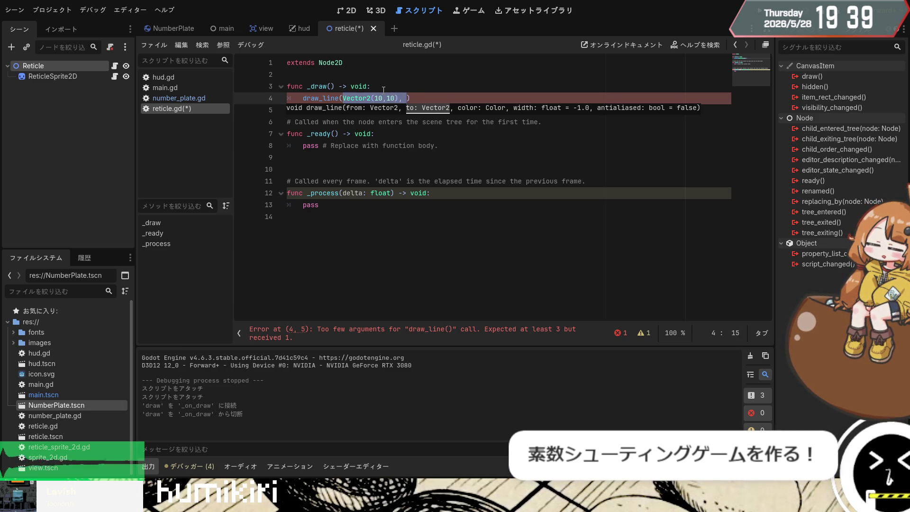
{"action": "key", "text": "Left"}
{"action": "key", "text": "Left"}
{"action": "key", "text": "Left"}
{"action": "key", "text": "Right"}
{"action": "key", "text": "Right"}
{"action": "key", "text": "Right"}
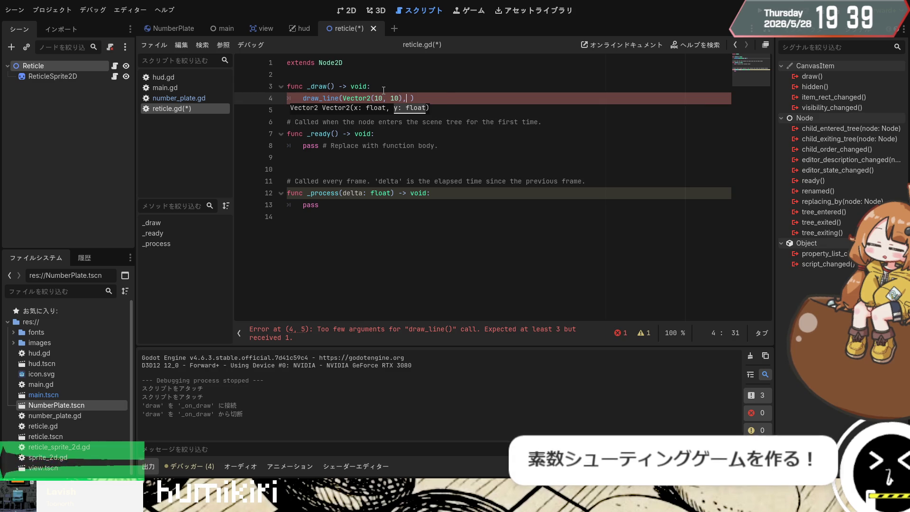
{"action": "type", "text": "-"}
{"action": "key", "text": "Left"}
{"action": "key", "text": "Left"}
{"action": "key", "text": "Left"}
{"action": "key", "text": "Left"}
{"action": "key", "text": "Left"}
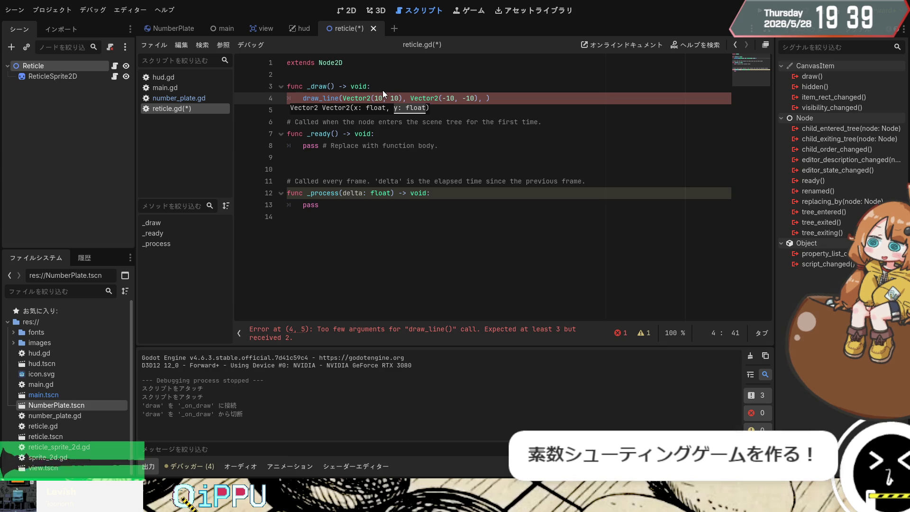
Add Color.GREEN and width 3 to the draw_line call and save reticle.gd
{"action": "left_click", "coordinate": [488, 99]}
{"action": "type", "text": "Color."}
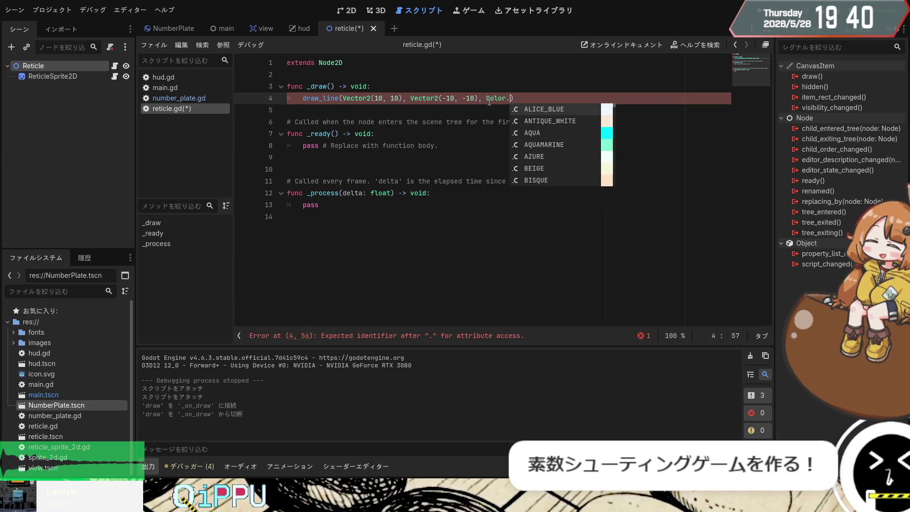
{"action": "type", "text": "Green"}
{"action": "key", "text": "Return"}
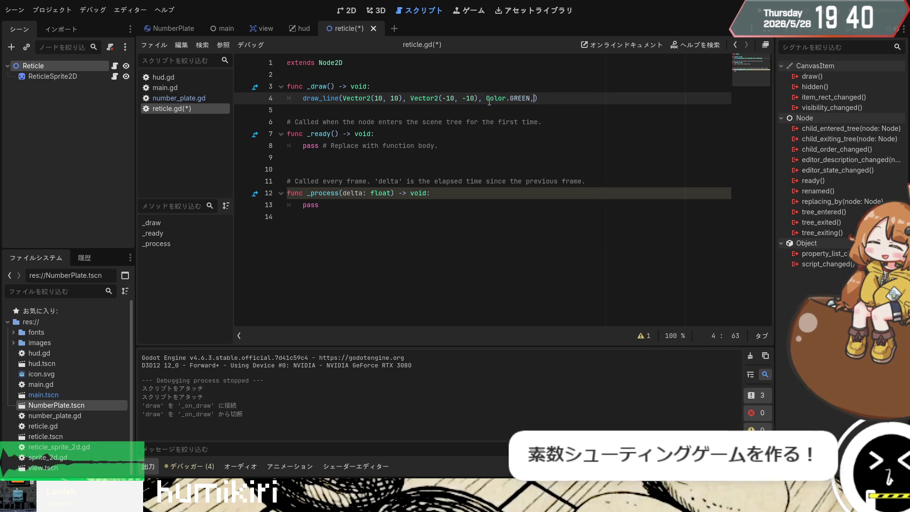
{"action": "type", "text": ","}
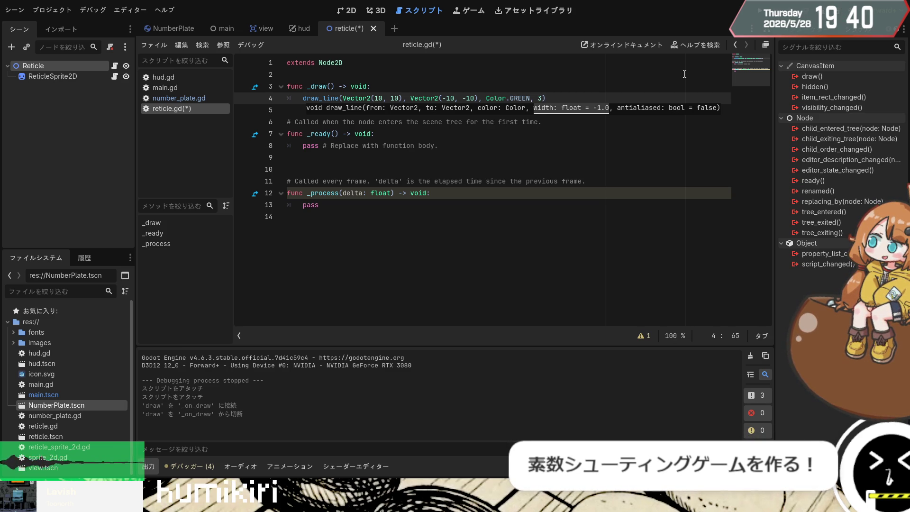
{"action": "type", "text": ")"}
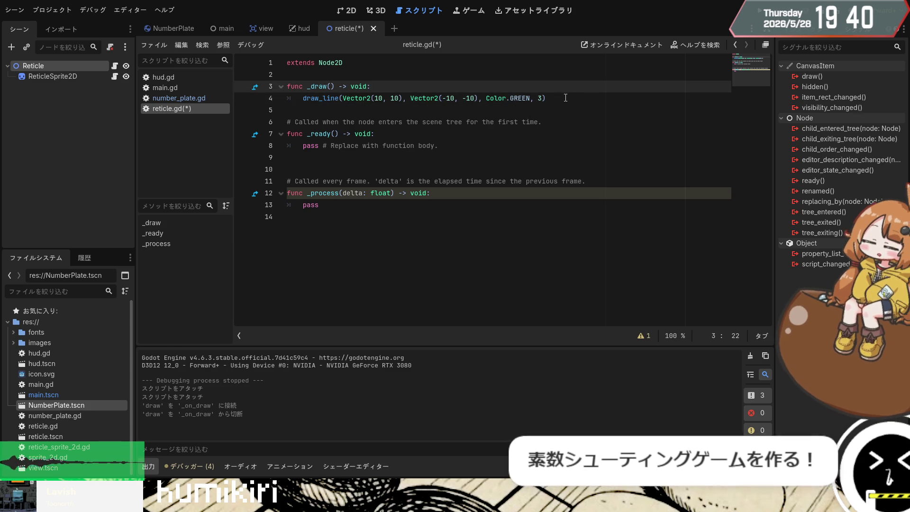
{"action": "key", "text": "ctrl+s"}
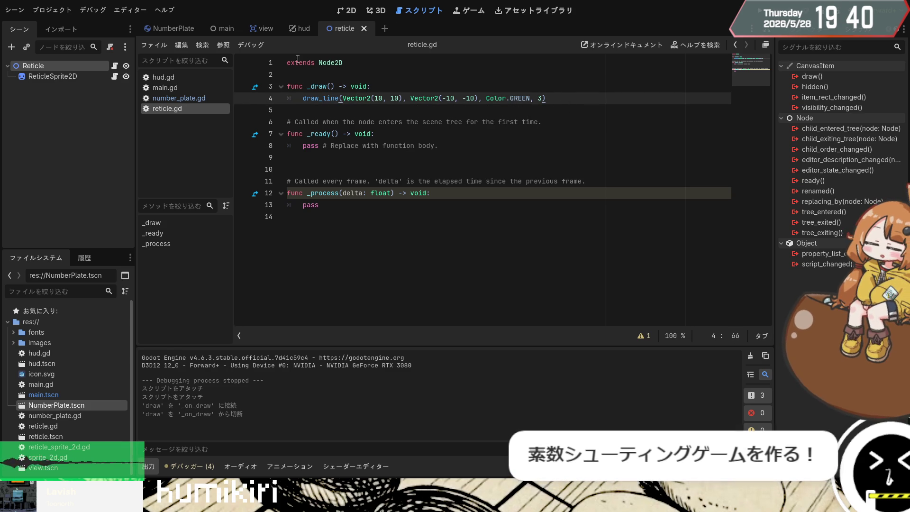
{"action": "left_click", "coordinate": [351, 13]}
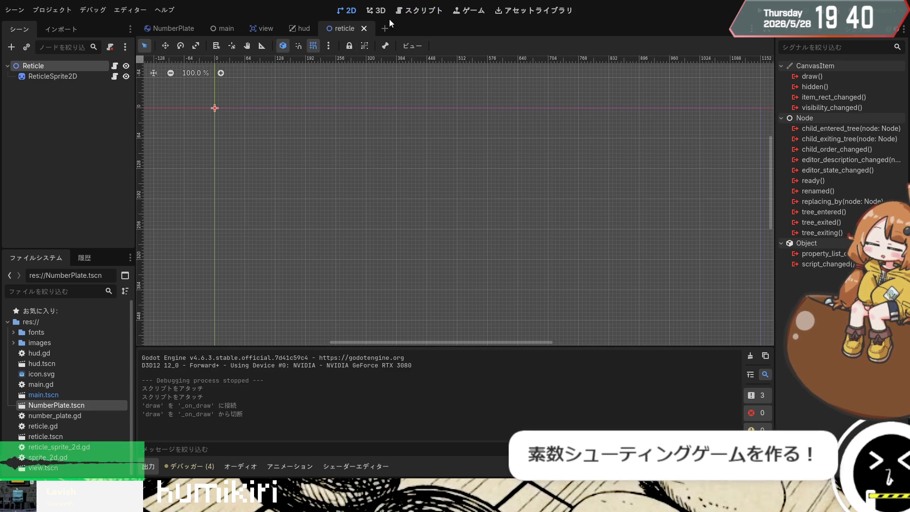
{"action": "key", "text": "F6"}
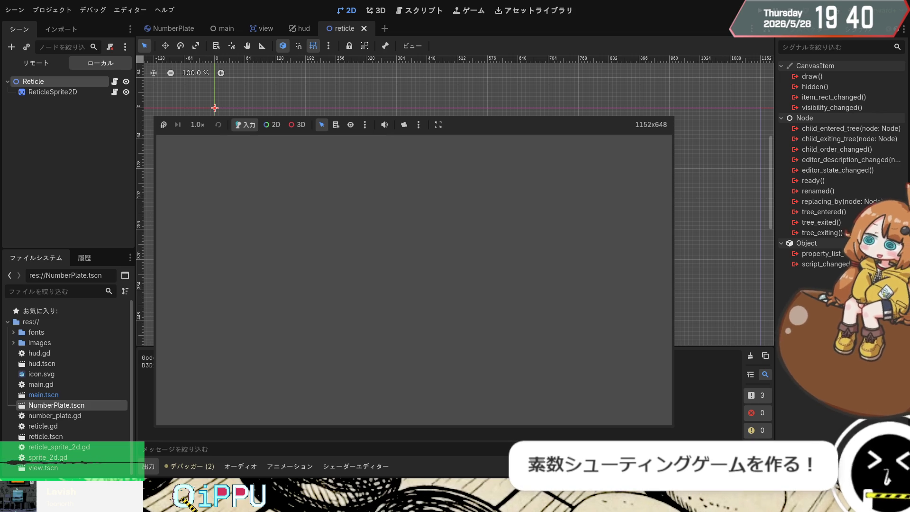
{"action": "key", "text": "F8"}
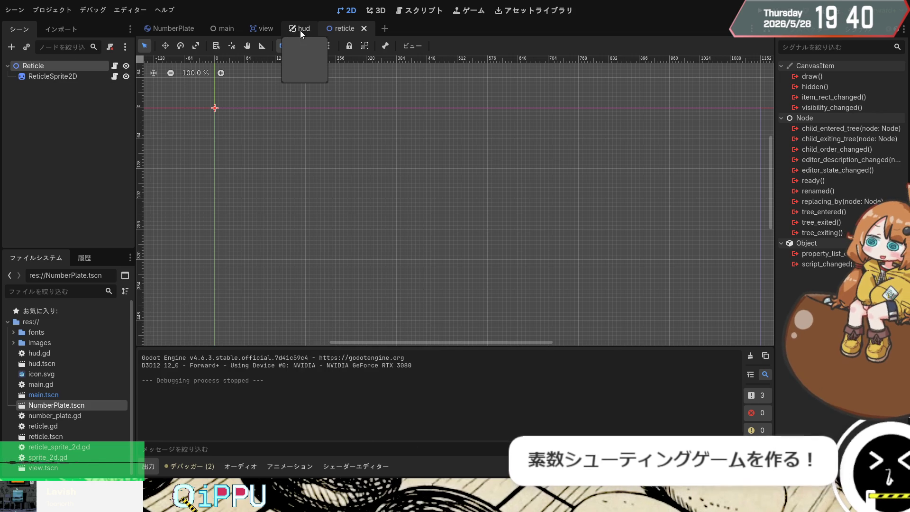
{"action": "mouse_move", "coordinate": [299, 29]}
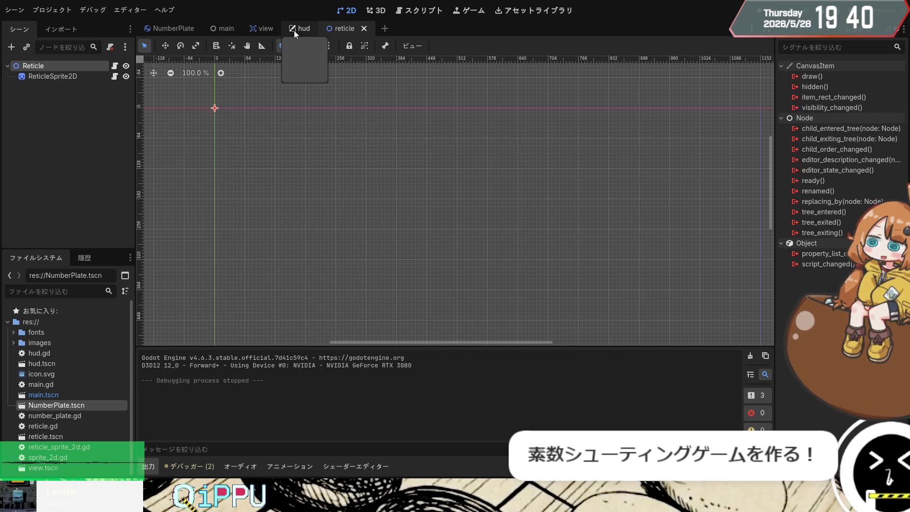
{"action": "left_click", "coordinate": [295, 29]}
{"action": "left_click", "coordinate": [358, 29]}
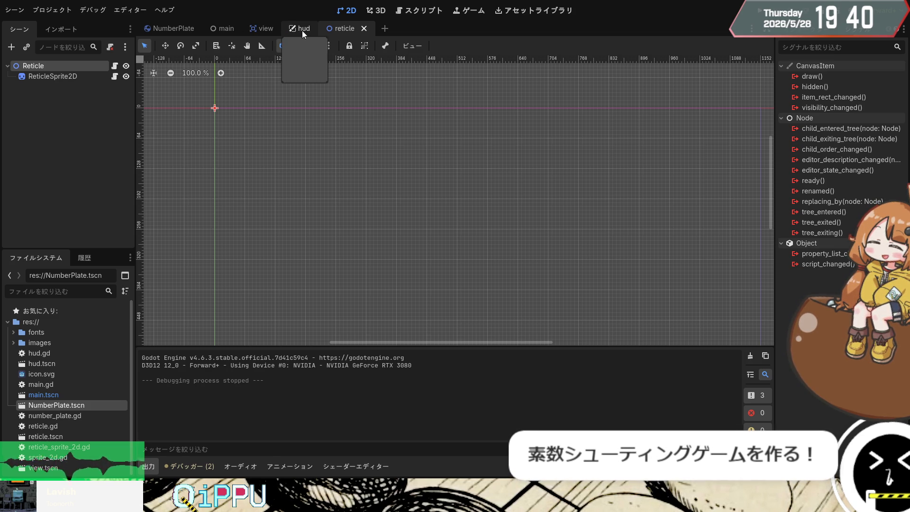
{"action": "left_click", "coordinate": [415, 10]}
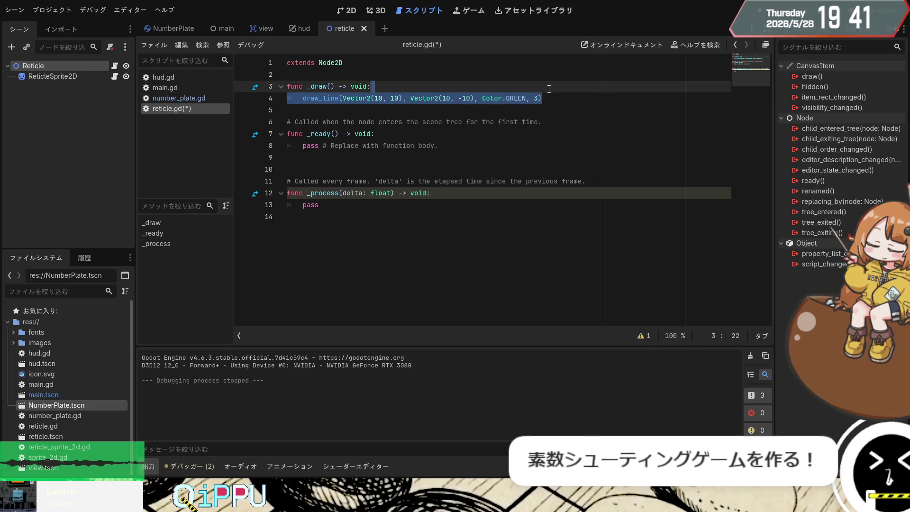
Change the draw_line to run from (30, 30) to (30, -30) with width 5
{"action": "left_click", "coordinate": [549, 98]}
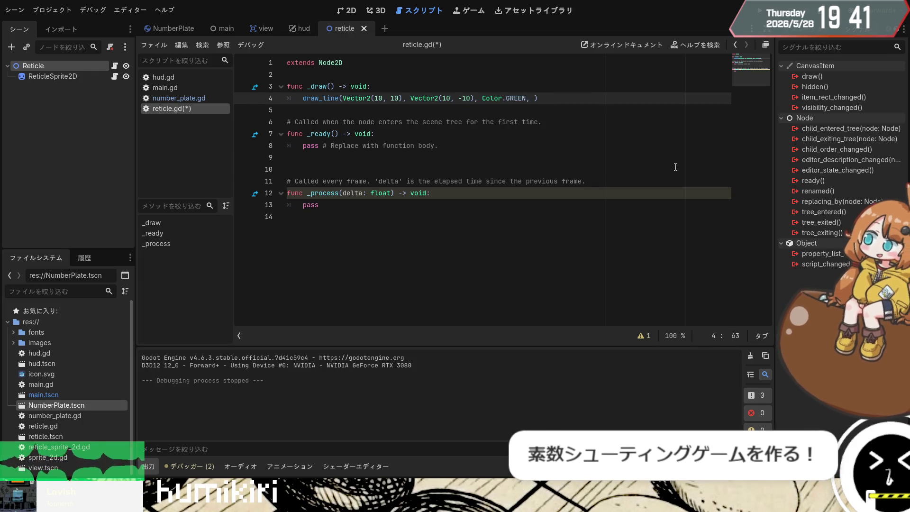
{"action": "type", "text": "5"}
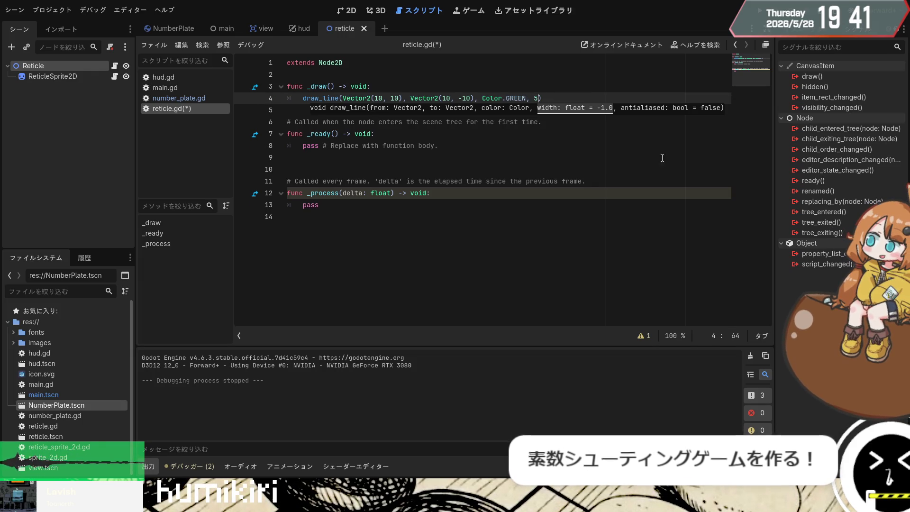
{"action": "left_click", "coordinate": [410, 97]}
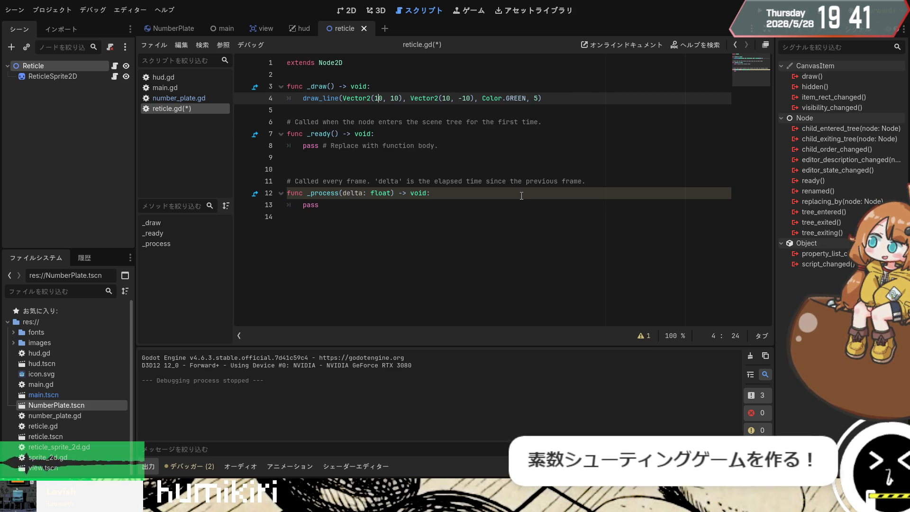
{"action": "key", "text": "BackSpace"}
{"action": "type", "text": "3"}
{"action": "key", "text": "Right"}
{"action": "key", "text": "Right"}
{"action": "key", "text": "Right"}
{"action": "key", "text": "BackSpace"}
{"action": "type", "text": "3"}
{"action": "key", "text": "Right"}
{"action": "key", "text": "Right"}
{"action": "key", "text": "Right"}
{"action": "key", "text": "Right"}
{"action": "key", "text": "Right"}
{"action": "key", "text": "BackSpace"}
{"action": "type", "text": "3"}
{"action": "key", "text": "Right"}
{"action": "key", "text": "Right"}
{"action": "key", "text": "Right"}
{"action": "key", "text": "Right"}
{"action": "key", "text": "Right"}
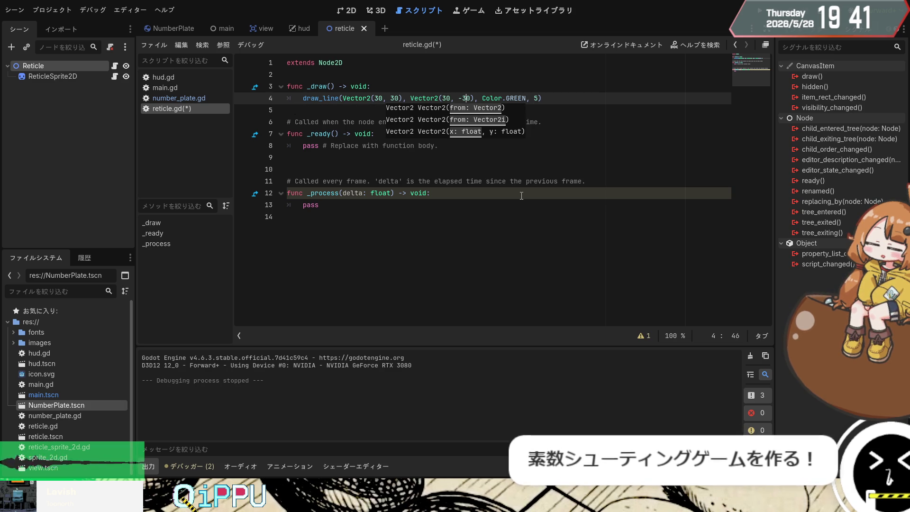
Duplicate the draw_line line below itself
{"action": "left_click", "coordinate": [546, 98]}
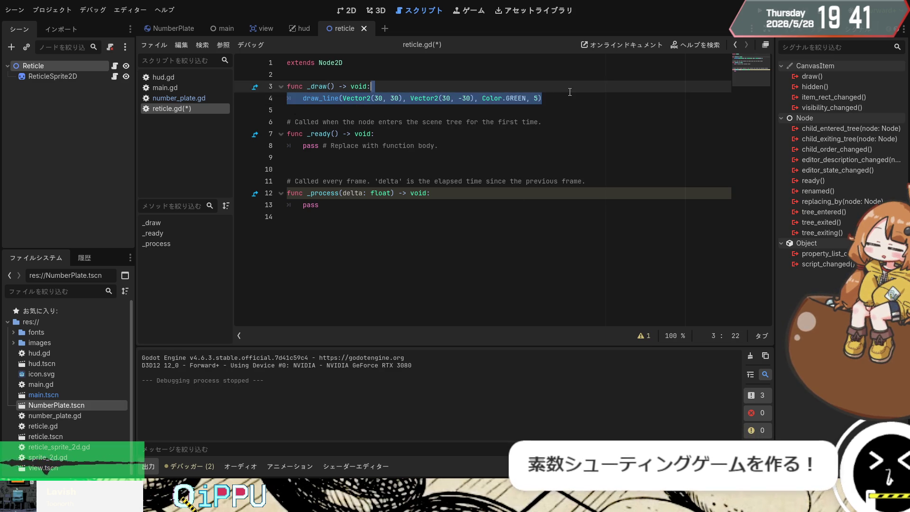
{"action": "key", "text": "ctrl+shift+d"}
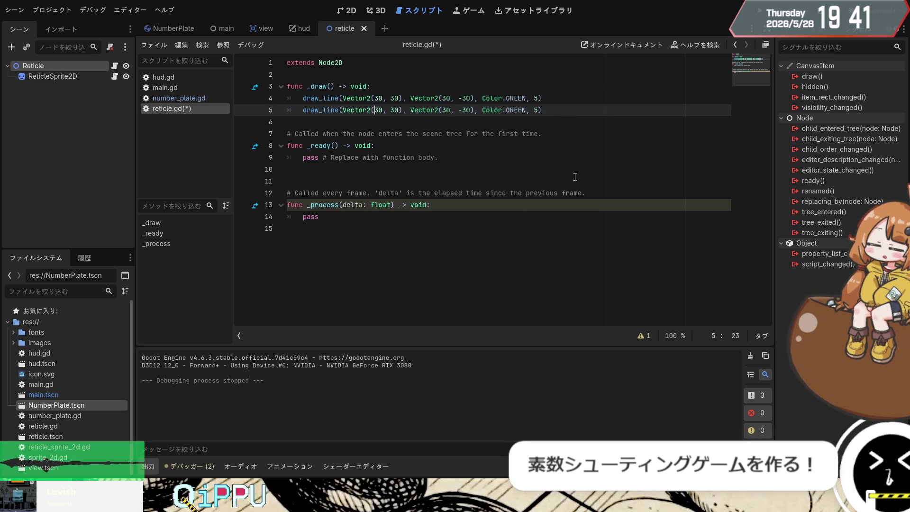
Edit the duplicated line 5 to draw from (30, 30) to (-30, 30), then return to line 4
{"action": "key", "text": "Right"}
{"action": "key", "text": "Right"}
{"action": "key", "text": "Right"}
{"action": "key", "text": "Right"}
{"action": "key", "text": "Right"}
{"action": "key", "text": "Right"}
{"action": "type", "text": "-"}
{"action": "key", "text": "Right"}
{"action": "key", "text": "Right"}
{"action": "key", "text": "Right"}
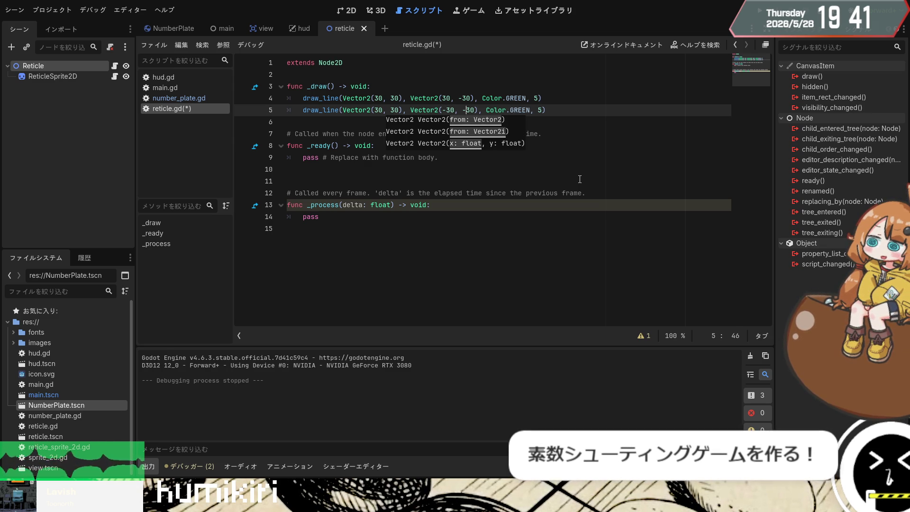
{"action": "key", "text": "Right"}
{"action": "key", "text": "Delete"}
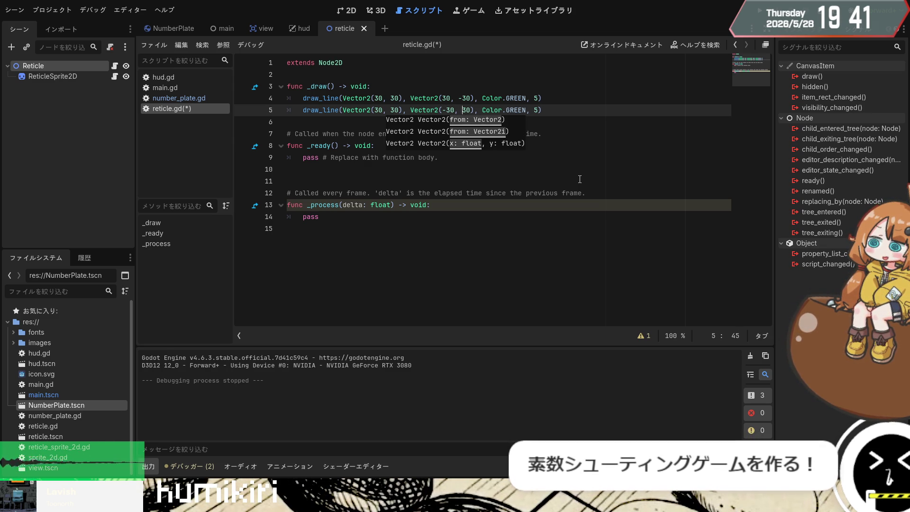
{"action": "key", "text": "Up"}
{"action": "key", "text": "Left"}
{"action": "key", "text": "Left"}
{"action": "key", "text": "Left"}
{"action": "key", "text": "Left"}
{"action": "key", "text": "Left"}
{"action": "key", "text": "Left"}
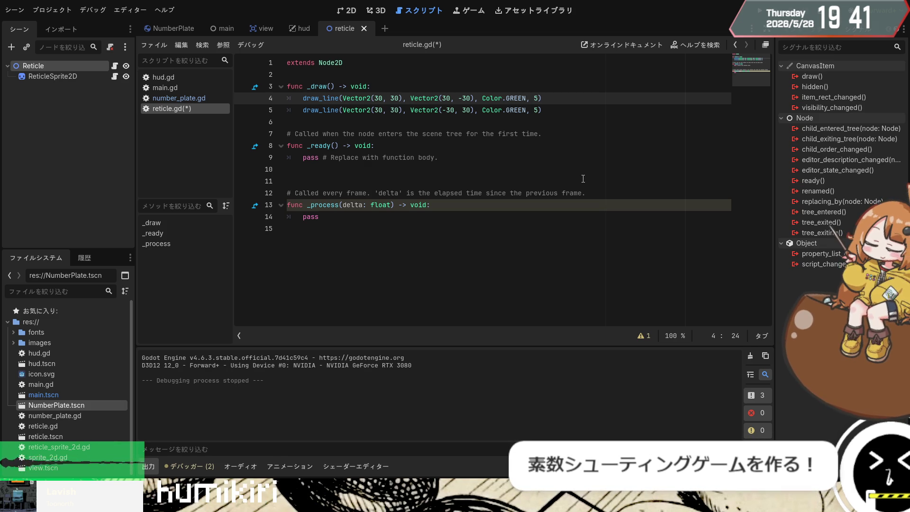
Change the first draw_line's start point to (5, 5)
{"action": "key", "text": "BackSpace"}
{"action": "key", "text": "BackSpace"}
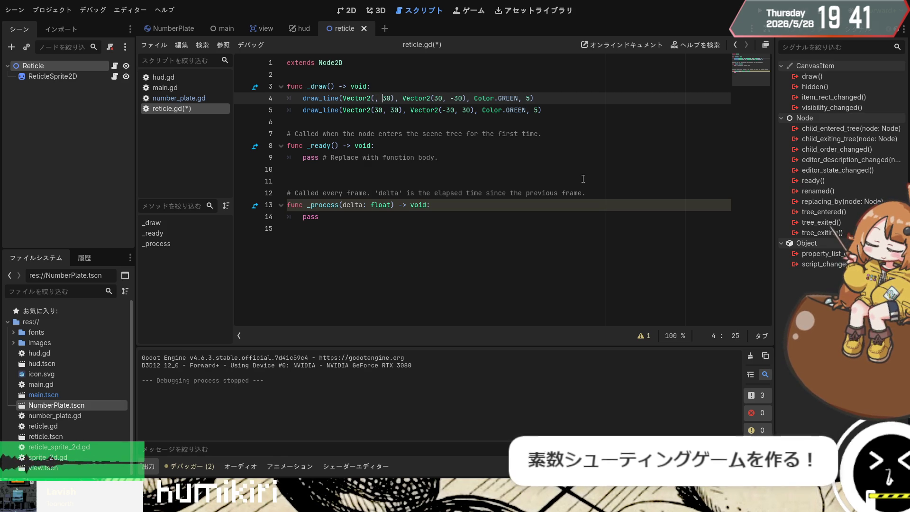
{"action": "key", "text": "Left"}
{"action": "key", "text": "BackSpace"}
{"action": "key", "text": "Left"}
{"action": "key", "text": "Left"}
{"action": "key", "text": "Left"}
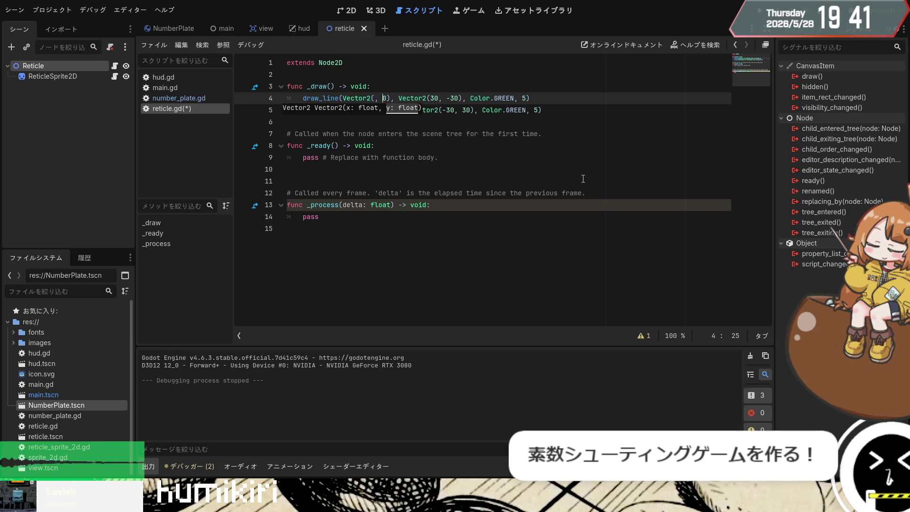
{"action": "type", "text": "0"}
{"action": "key", "text": "Right"}
{"action": "key", "text": "Right"}
{"action": "key", "text": "Right"}
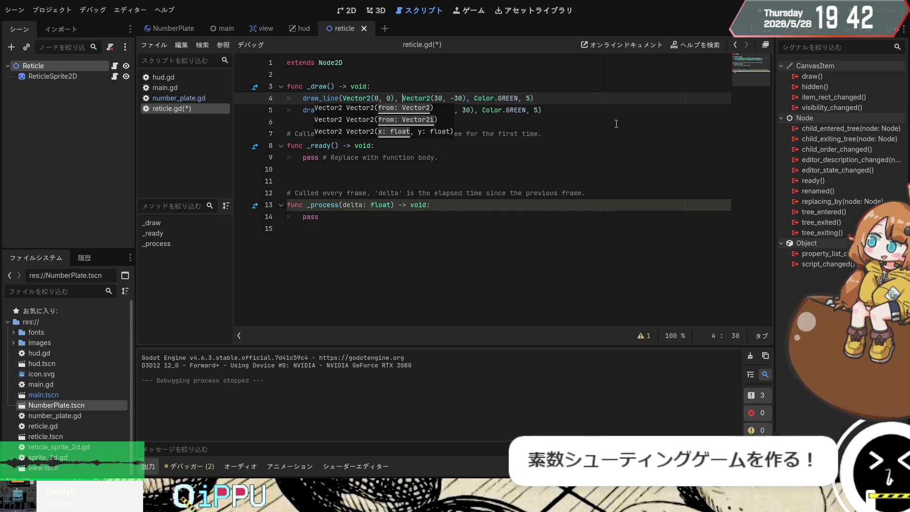
{"action": "key", "text": "Right"}
{"action": "key", "text": "Right"}
{"action": "key", "text": "Right"}
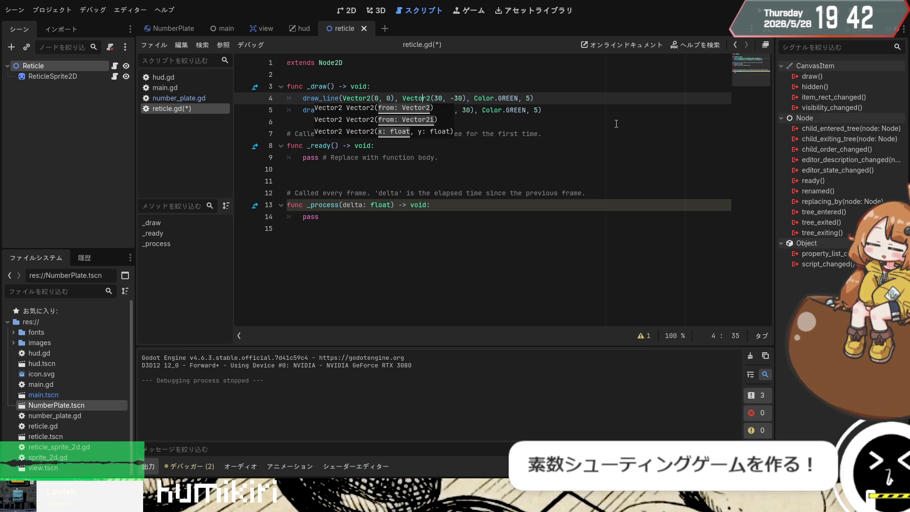
{"action": "key", "text": "BackSpace"}
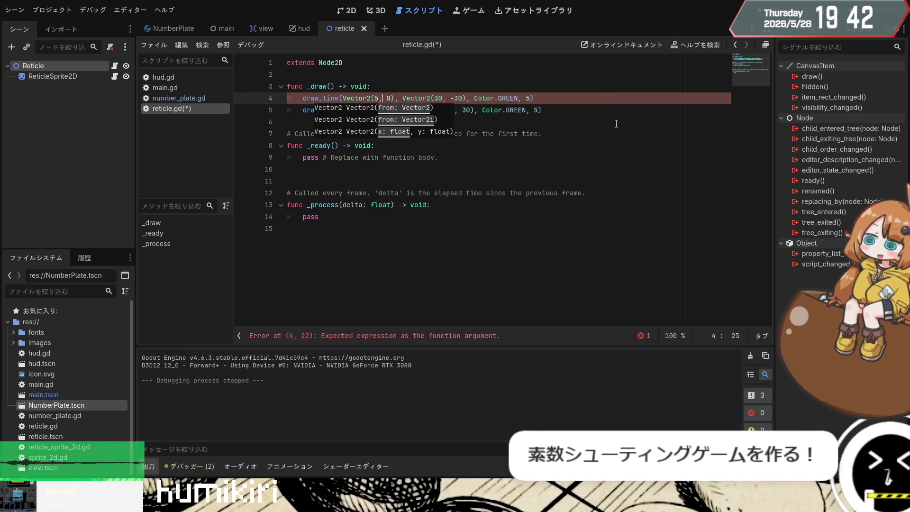
{"action": "type", "text": "5"}
{"action": "key", "text": "Right"}
{"action": "key", "text": "Right"}
{"action": "key", "text": "Right"}
{"action": "key", "text": "BackSpace"}
{"action": "type", "text": "5"}
{"action": "key", "text": "Right"}
{"action": "key", "text": "Right"}
{"action": "key", "text": "Right"}
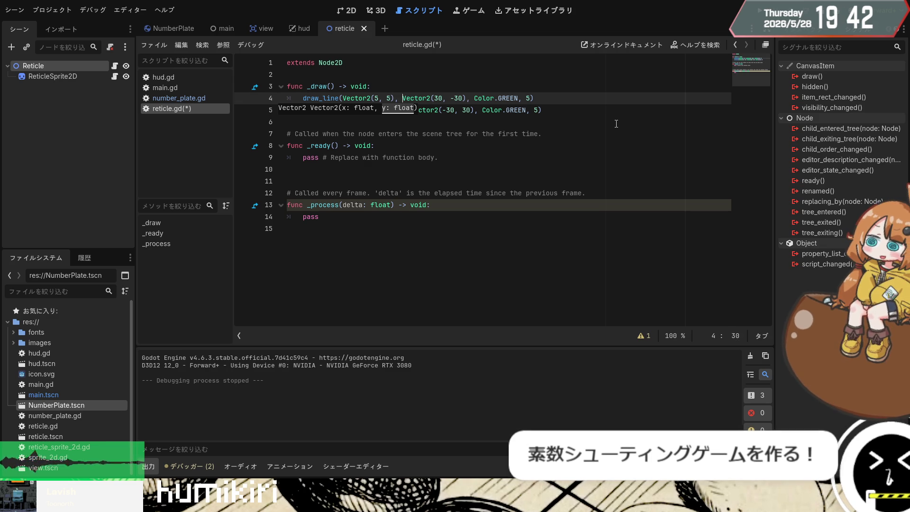
Change the first draw_line's end point to (5, 30)
{"action": "key", "text": "Right"}
{"action": "key", "text": "Right"}
{"action": "key", "text": "Right"}
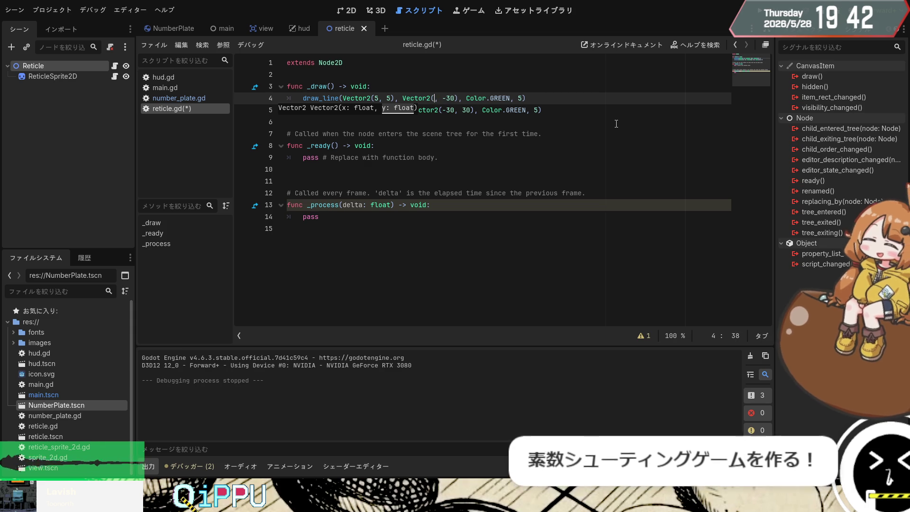
{"action": "key", "text": "BackSpace"}
{"action": "key", "text": "BackSpace"}
{"action": "type", "text": "5"}
{"action": "key", "text": "Right"}
{"action": "key", "text": "Right"}
{"action": "key", "text": "Right"}
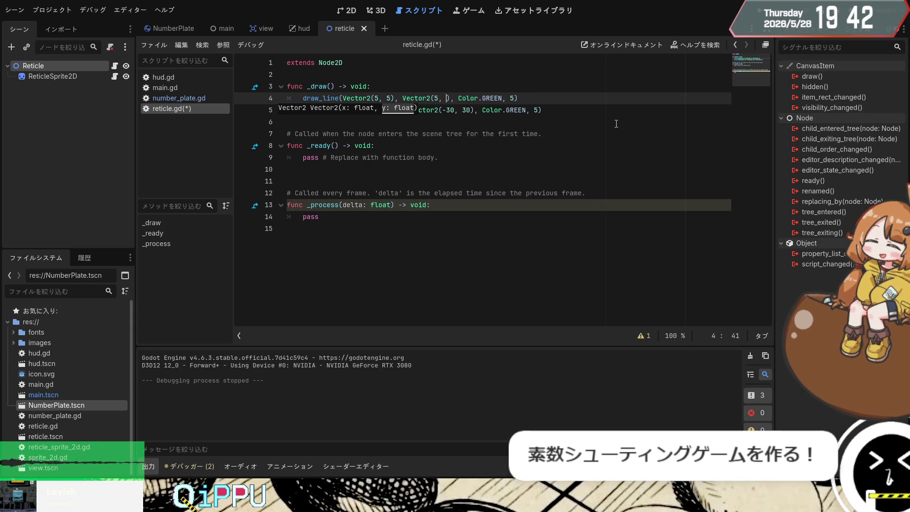
{"action": "key", "text": "BackSpace"}
{"action": "key", "text": "BackSpace"}
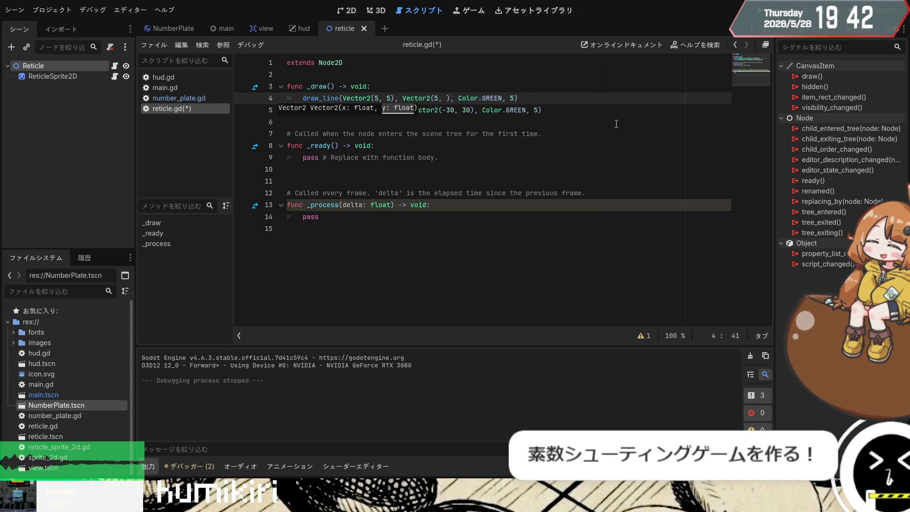
{"action": "type", "text": "30"}
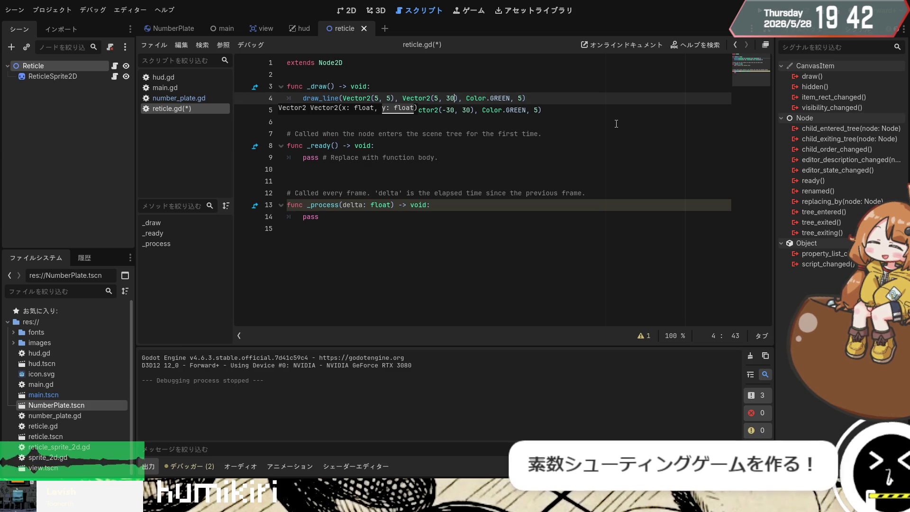
{"action": "left_click", "coordinate": [616, 124]}
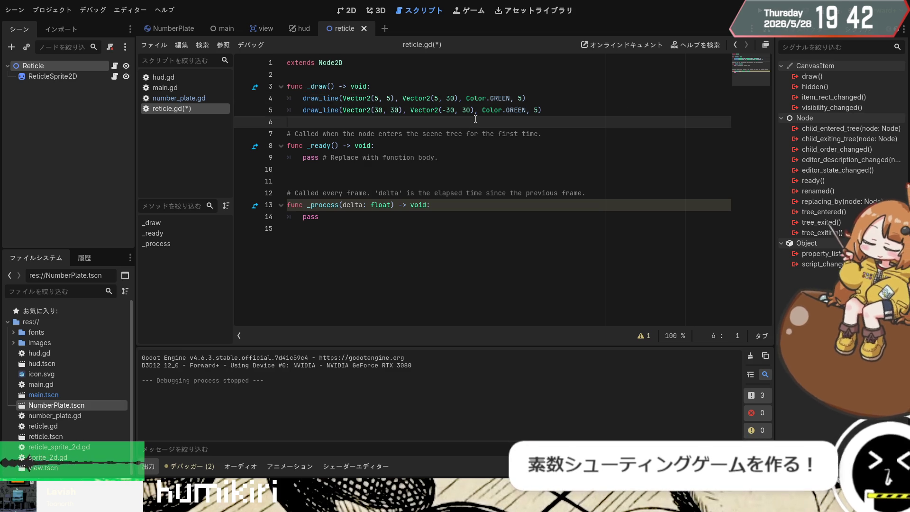
Edit reticle.gd so line 4 ends at (35, 5) and line 5 starts at x 20
{"action": "double_click", "coordinate": [379, 109]}
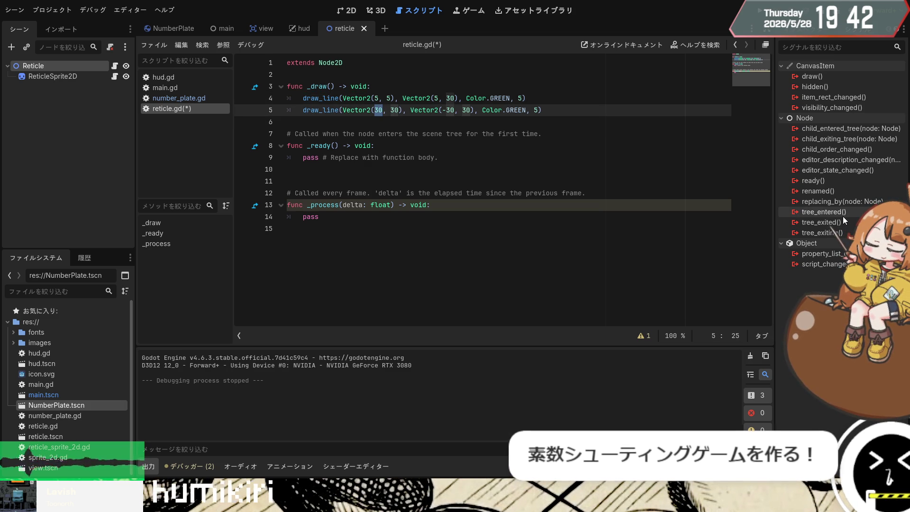
{"action": "left_click", "coordinate": [454, 98]}
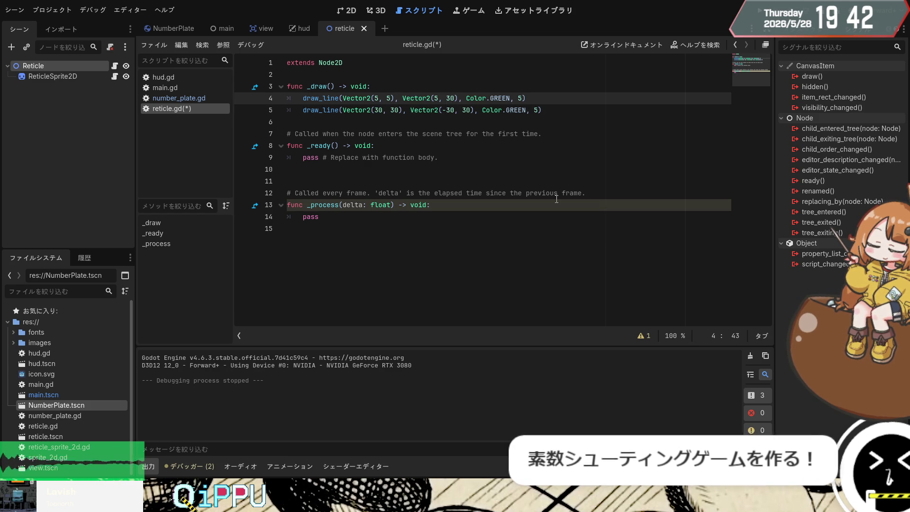
{"action": "left_click", "coordinate": [387, 110]}
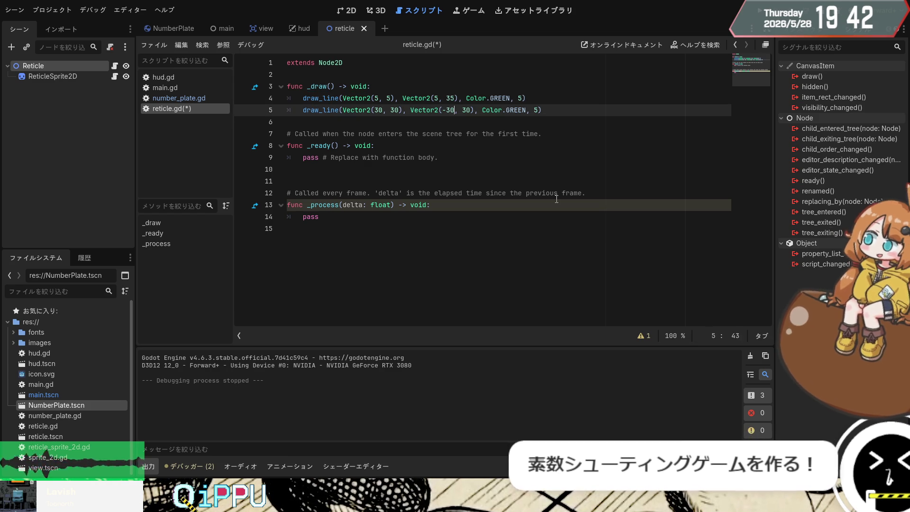
{"action": "key", "text": "Up"}
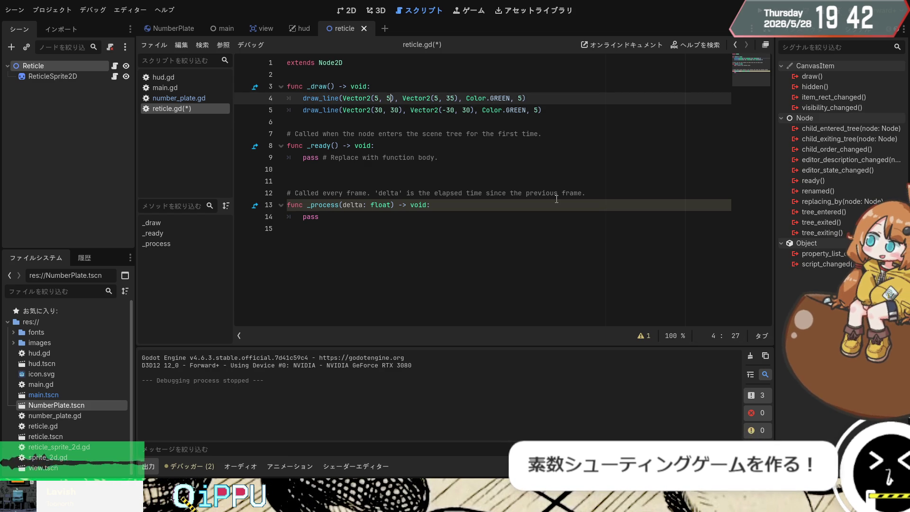
{"action": "key", "text": "Down"}
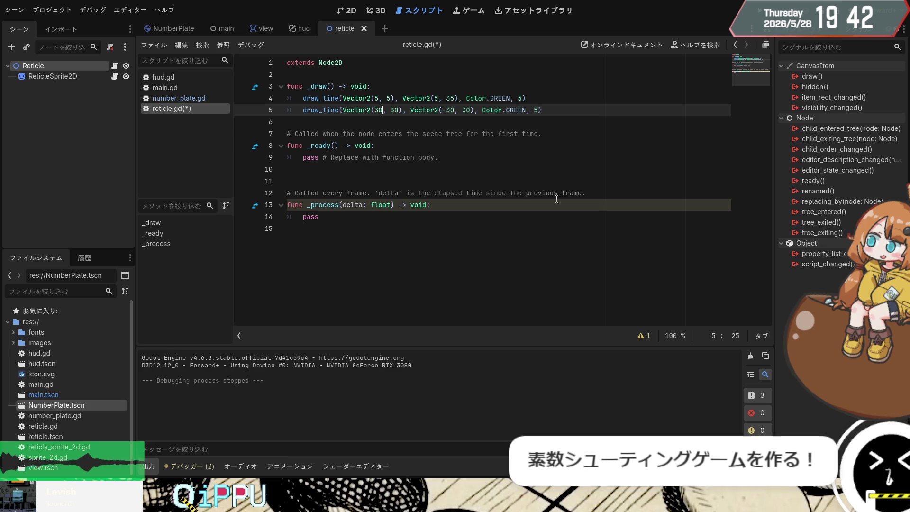
{"action": "key", "text": "BackSpace"}
{"action": "key", "text": "BackSpace"}
{"action": "type", "text": "20"}
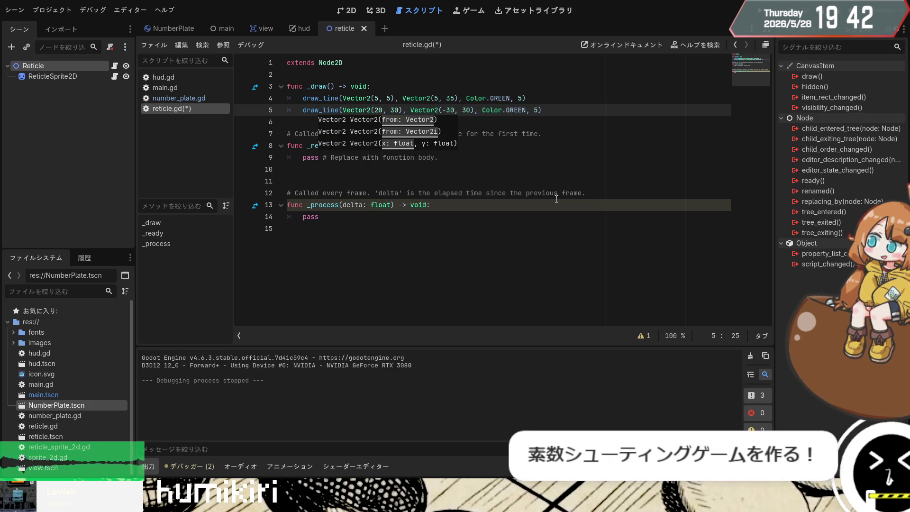
{"action": "key", "text": "Right"}
{"action": "key", "text": "Right"}
{"action": "key", "text": "Right"}
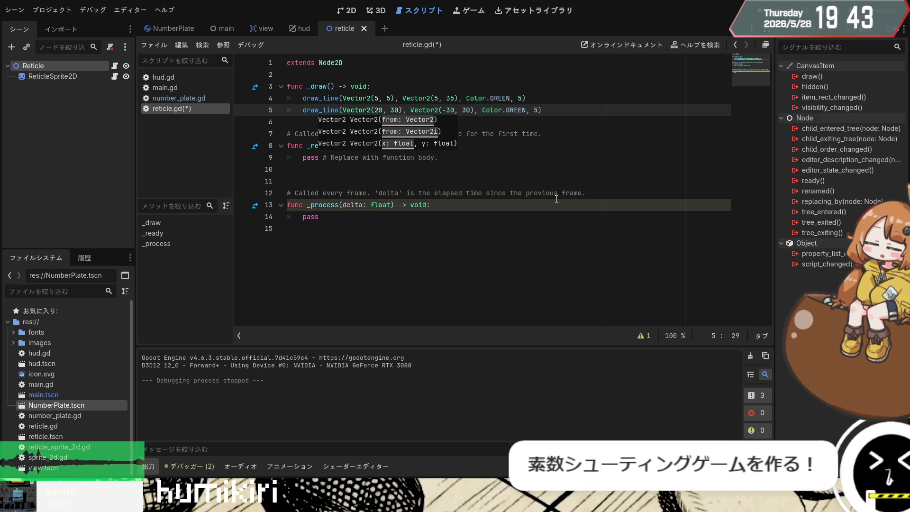
{"action": "key", "text": "Up"}
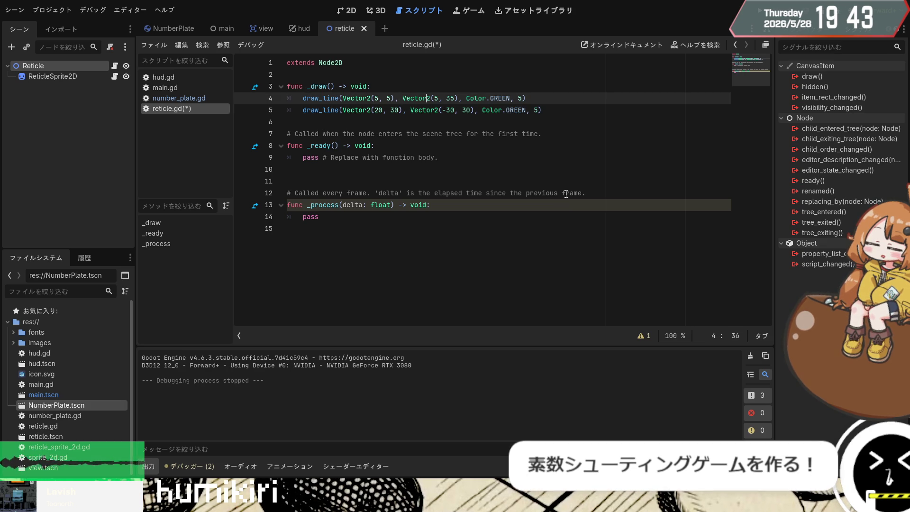
{"action": "key", "text": "Right"}
{"action": "key", "text": "Right"}
{"action": "key", "text": "Right"}
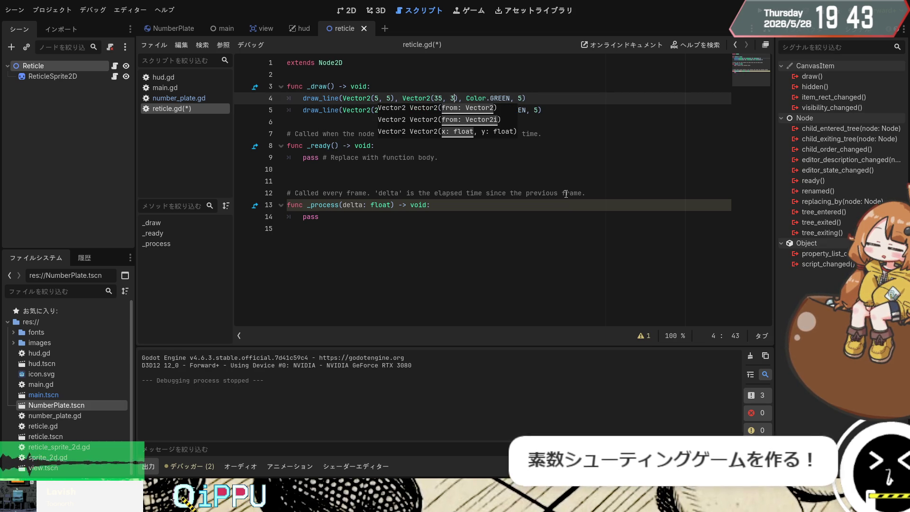
{"action": "type", "text": "5"}
{"action": "key", "text": "Down"}
{"action": "key", "text": "Left"}
{"action": "key", "text": "Left"}
{"action": "key", "text": "Left"}
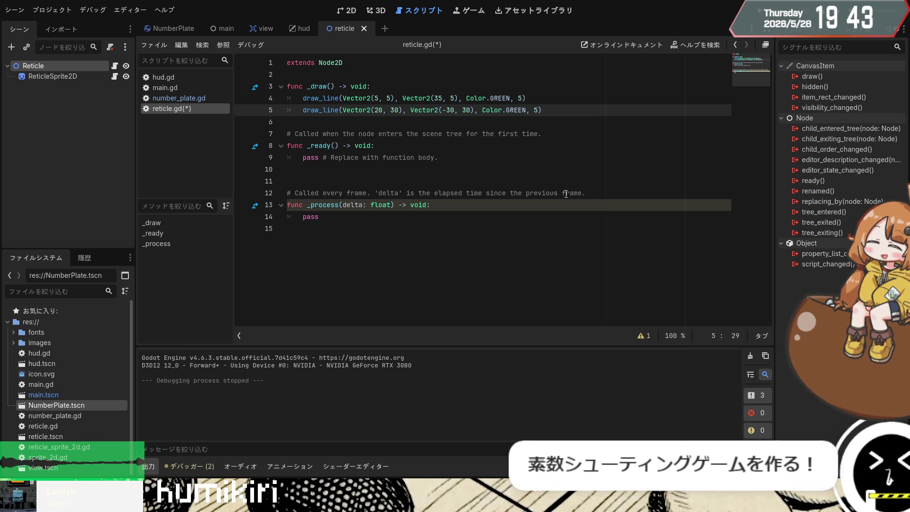
Edit line 5 to draw_line(Vector2(20, 5), Vector2(5, 35), Color.GREEN, 5)
{"action": "key", "text": "Up"}
{"action": "key", "text": "Left"}
{"action": "key", "text": "Left"}
{"action": "key", "text": "Left"}
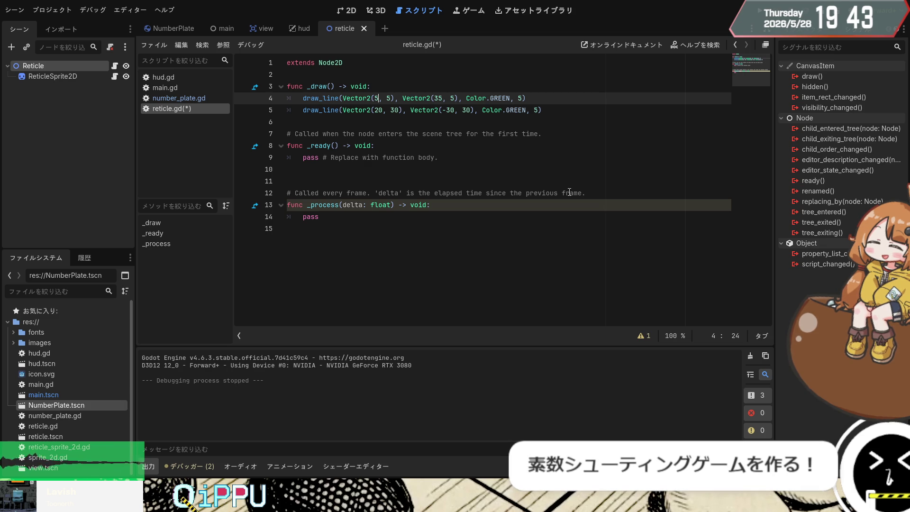
{"action": "key", "text": "Left"}
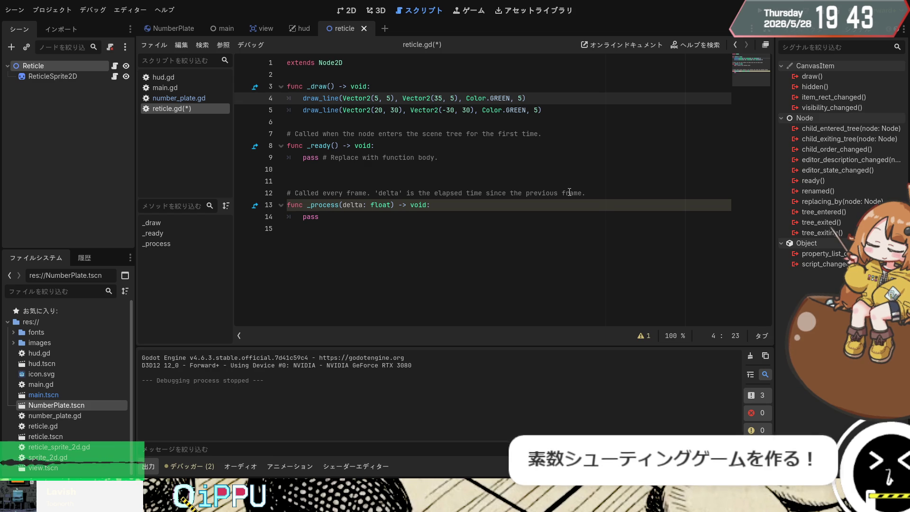
{"action": "key", "text": "Down"}
{"action": "key", "text": "Right"}
{"action": "key", "text": "Right"}
{"action": "key", "text": "Right"}
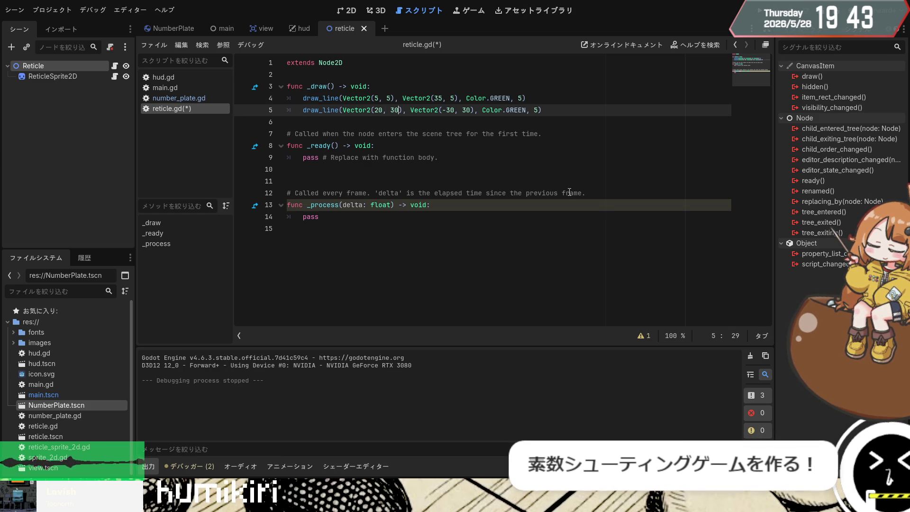
{"action": "key", "text": "BackSpace"}
{"action": "key", "text": "BackSpace"}
{"action": "type", "text": "5"}
{"action": "key", "text": "Right"}
{"action": "key", "text": "Right"}
{"action": "key", "text": "Right"}
{"action": "key", "text": "Right"}
{"action": "key", "text": "Right"}
{"action": "key", "text": "Right"}
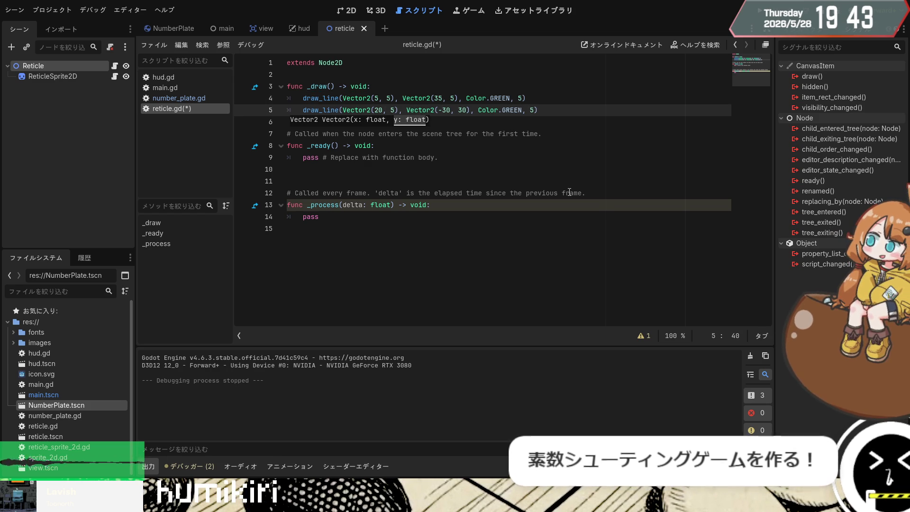
{"action": "key", "text": "BackSpace"}
{"action": "key", "text": "BackSpace"}
{"action": "key", "text": "BackSpace"}
{"action": "type", "text": "5"}
{"action": "key", "text": "Right"}
{"action": "key", "text": "Right"}
{"action": "key", "text": "Right"}
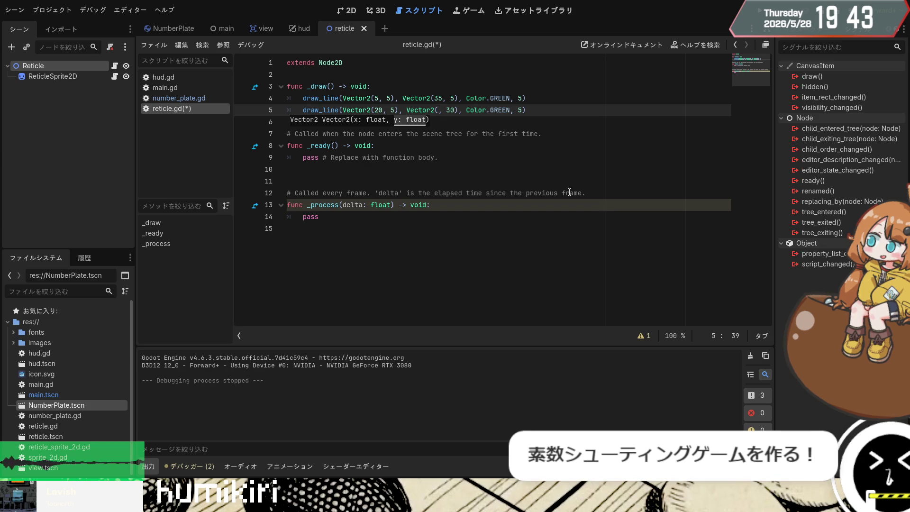
{"action": "key", "text": "BackSpace"}
{"action": "type", "text": "5"}
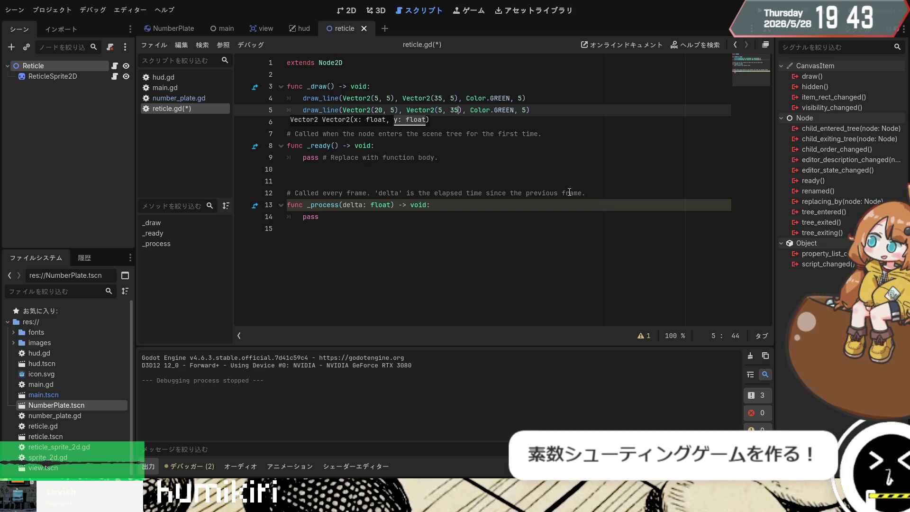
Save reticle.gd and run the game to check the reticle
{"action": "key", "text": "ctrl+s"}
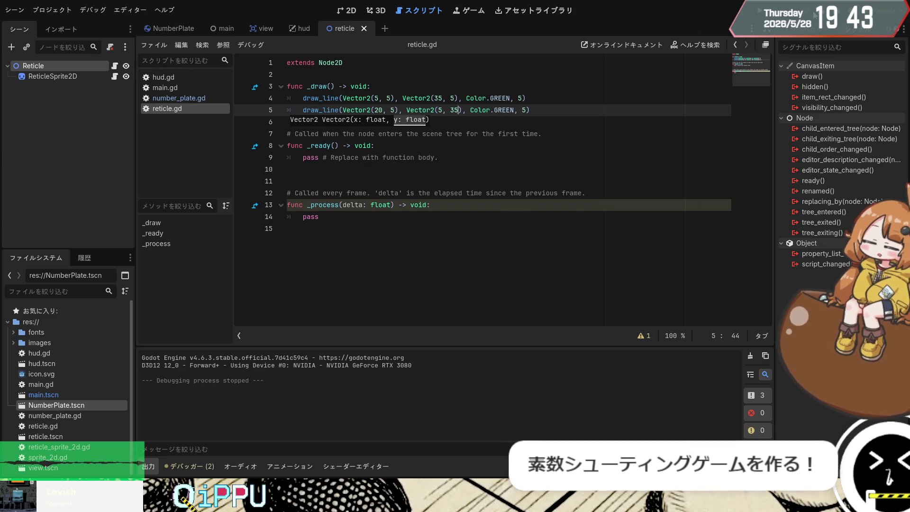
{"action": "key", "text": "F5"}
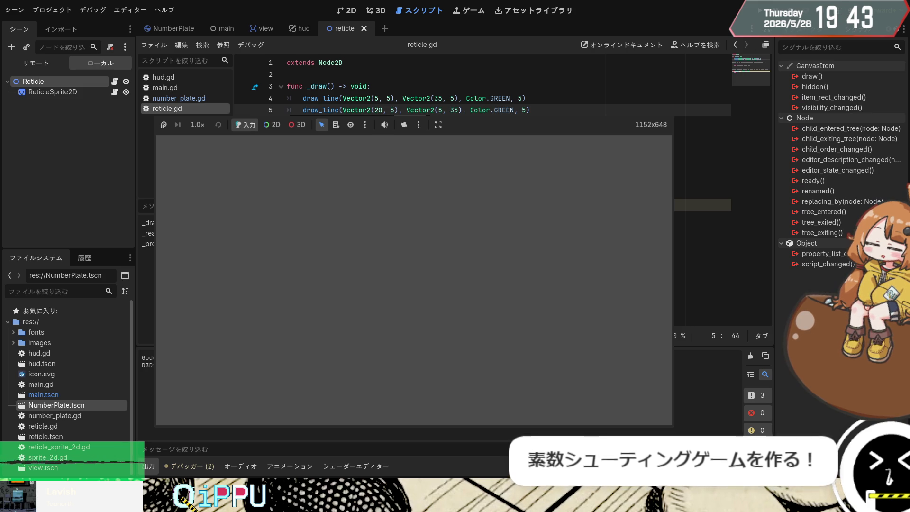
Stop the game, change line 5's end point to (20, 35), then test-run the scene and stop it
{"action": "key", "text": "F8"}
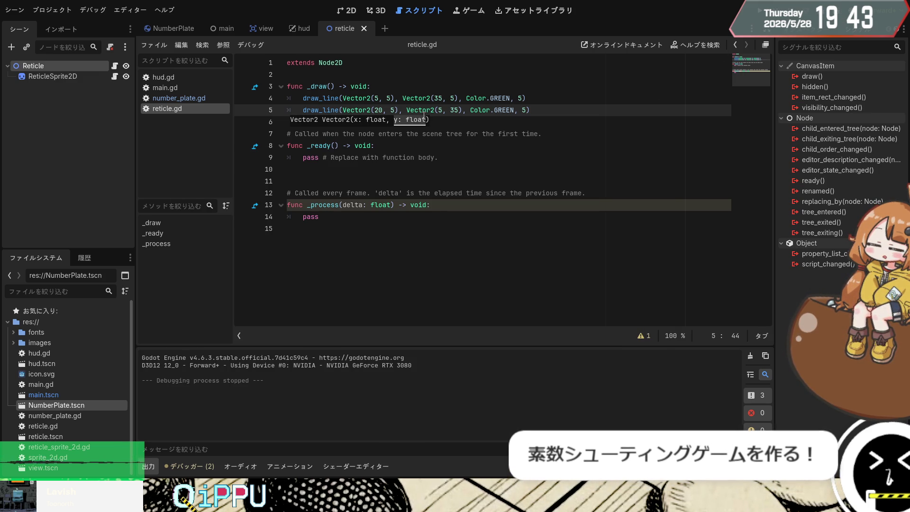
{"action": "left_click", "coordinate": [443, 110]}
{"action": "key", "text": "BackSpace"}
{"action": "type", "text": "20"}
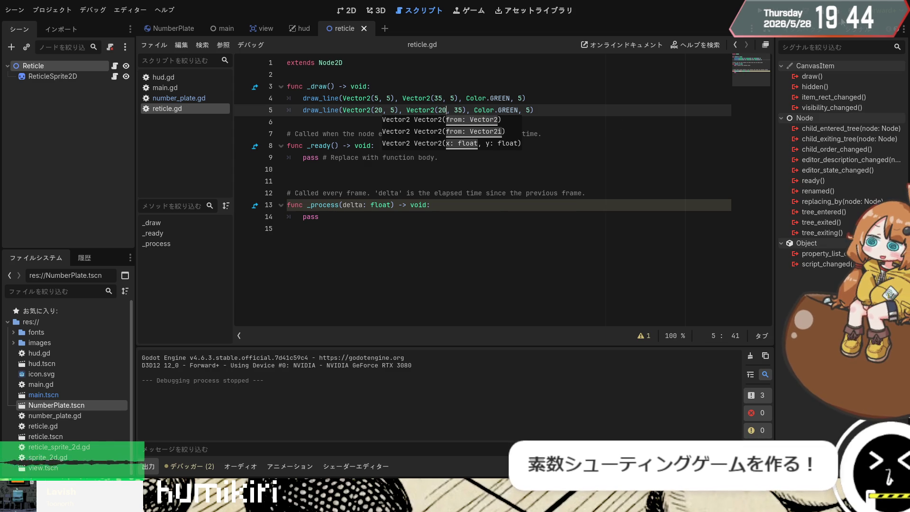
{"action": "key", "text": "F6"}
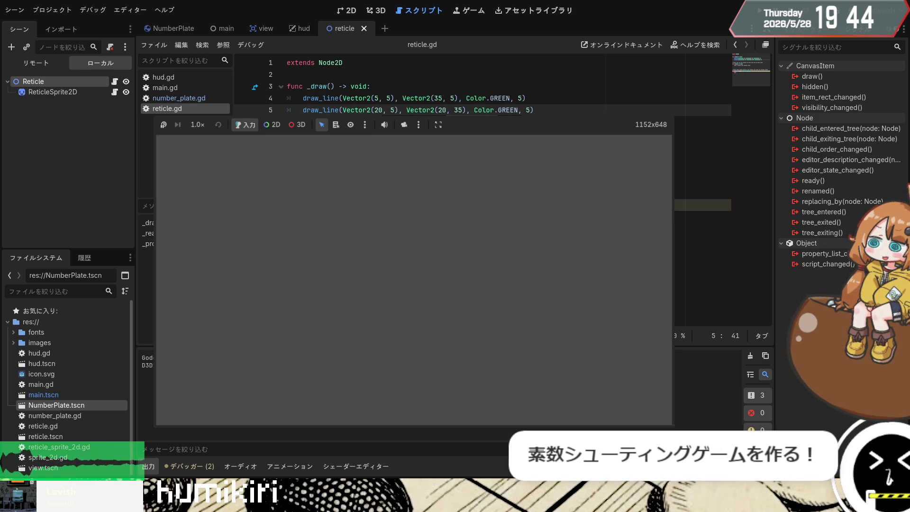
{"action": "key", "text": "F8"}
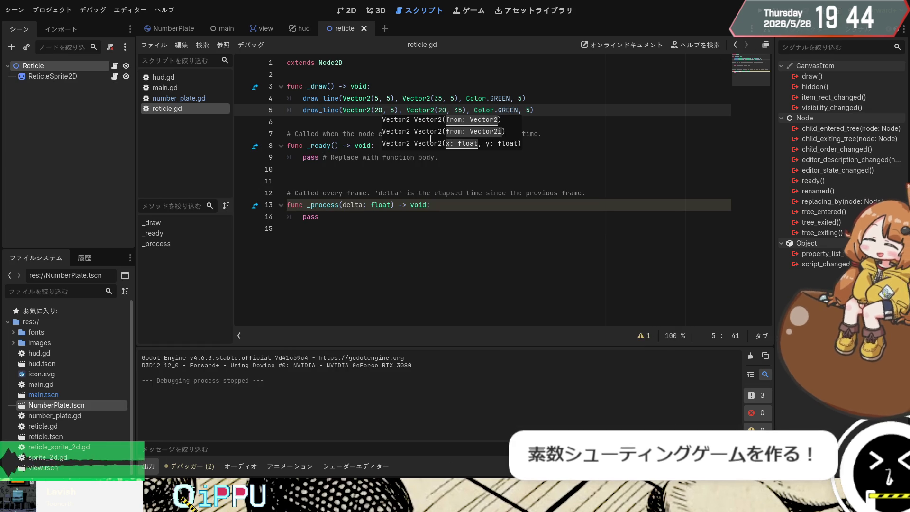
Shift both lines down 30: (5,35)→(35,35) and (20,35)→(20,65)
{"action": "left_click", "coordinate": [379, 98]}
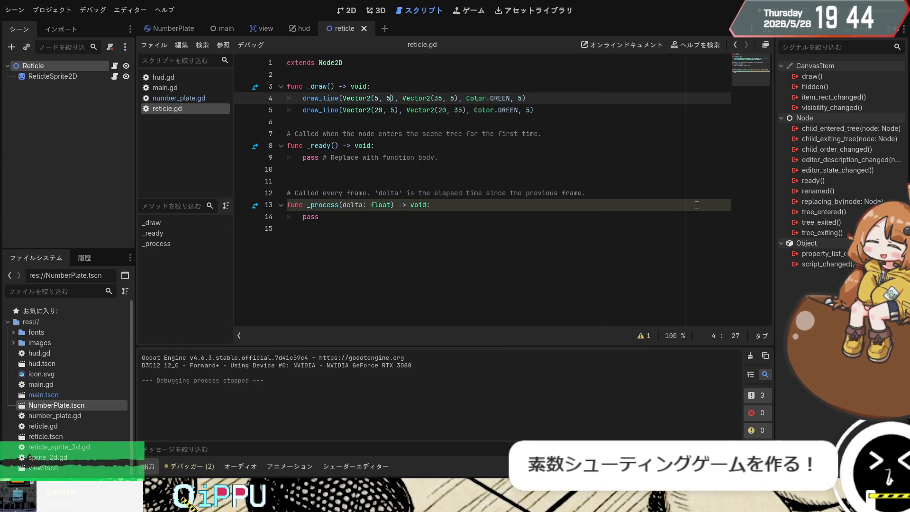
{"action": "key", "text": "Left"}
{"action": "type", "text": "3"}
{"action": "key", "text": "Down"}
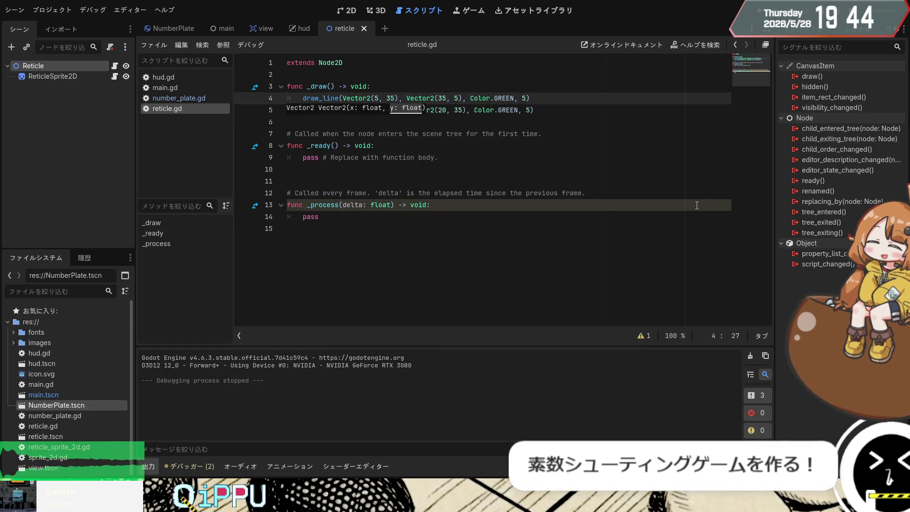
{"action": "type", "text": "3"}
{"action": "key", "text": "Right"}
{"action": "key", "text": "Up"}
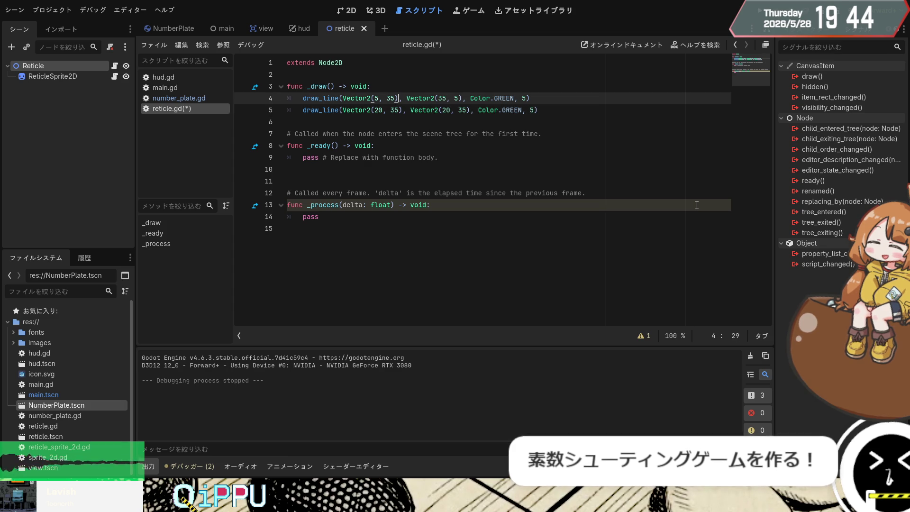
{"action": "key", "text": "Down"}
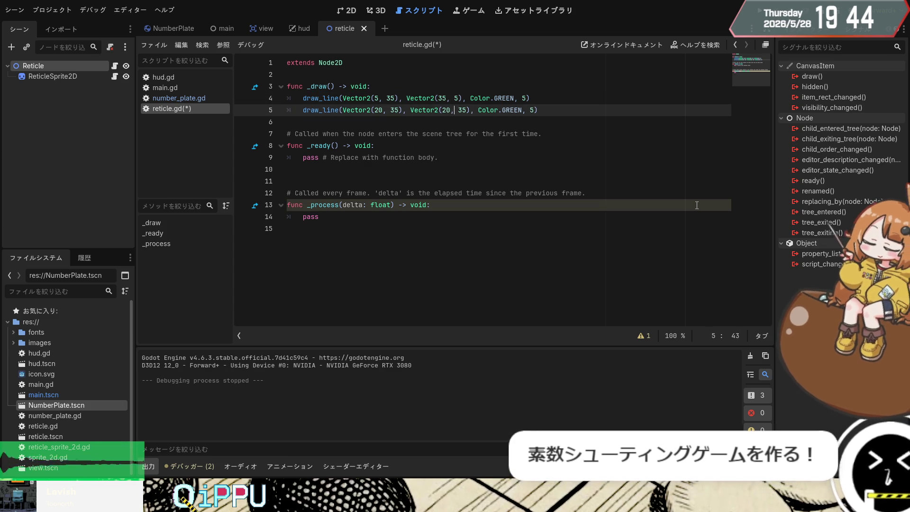
{"action": "key", "text": "Right"}
{"action": "key", "text": "Right"}
{"action": "key", "text": "Right"}
{"action": "key", "text": "BackSpace"}
{"action": "key", "text": "Up"}
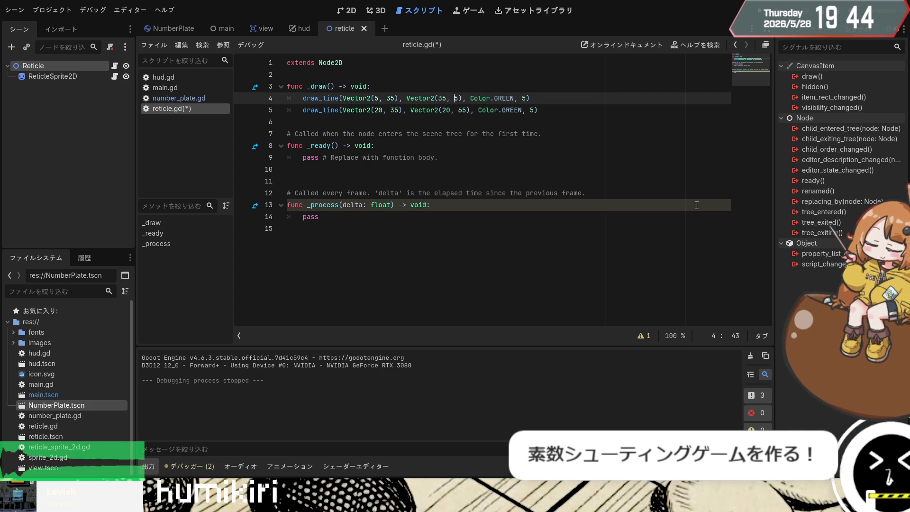
{"action": "type", "text": "3"}
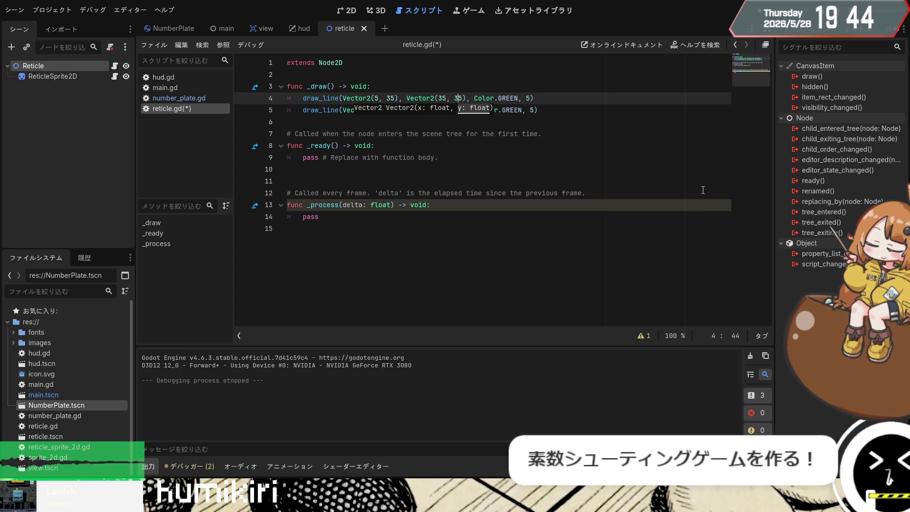
{"action": "left_click", "coordinate": [728, 159]}
Save reticle.gd and run the game to check the reticle
{"action": "key", "text": "ctrl+s"}
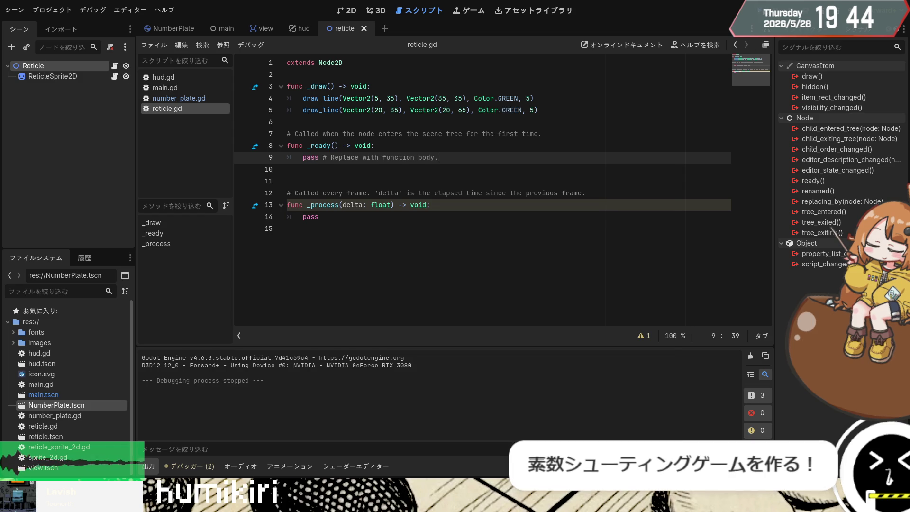
{"action": "key", "text": "F5"}
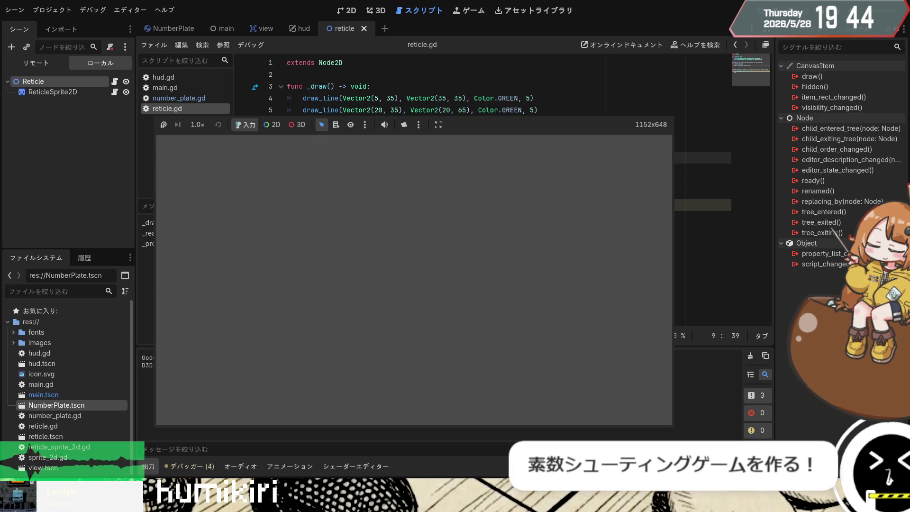
Restart the game and review the coordinates on lines 4 and 5
{"action": "key", "text": "F8"}
{"action": "key", "text": "F5"}
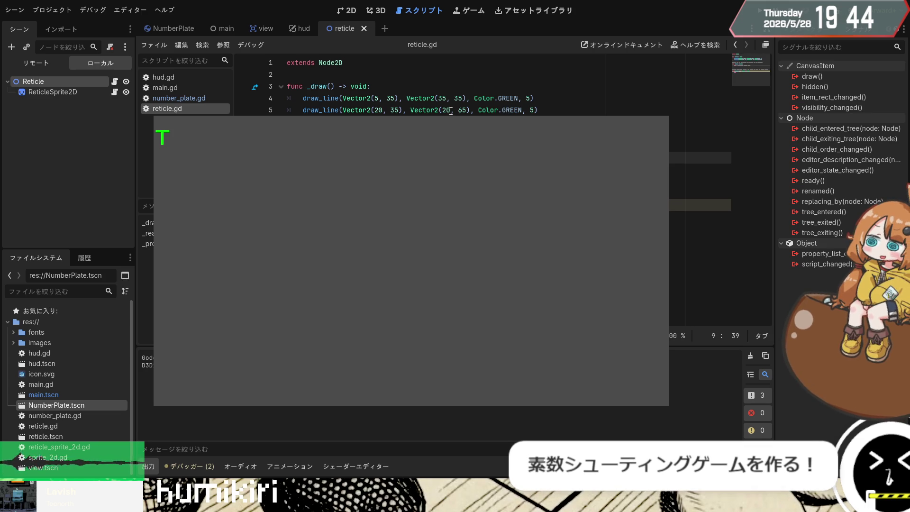
{"action": "left_click", "coordinate": [441, 97]}
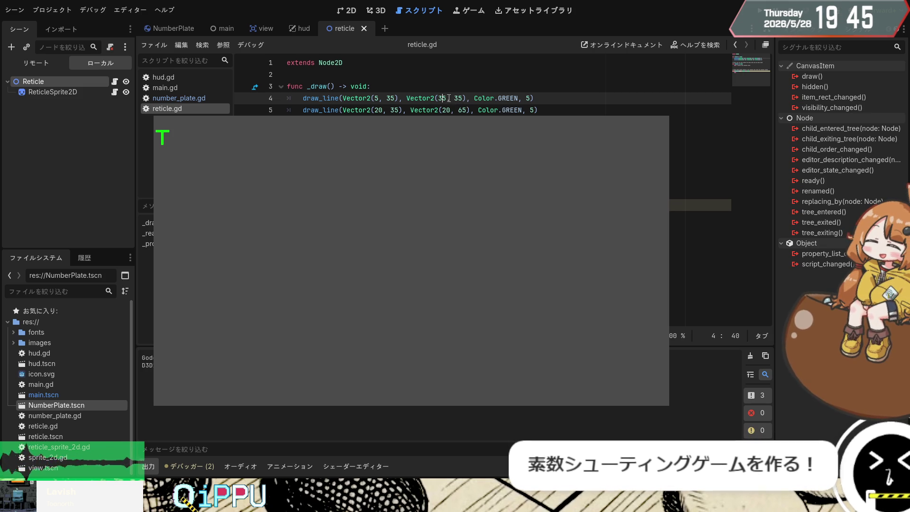
{"action": "left_click", "coordinate": [447, 97]}
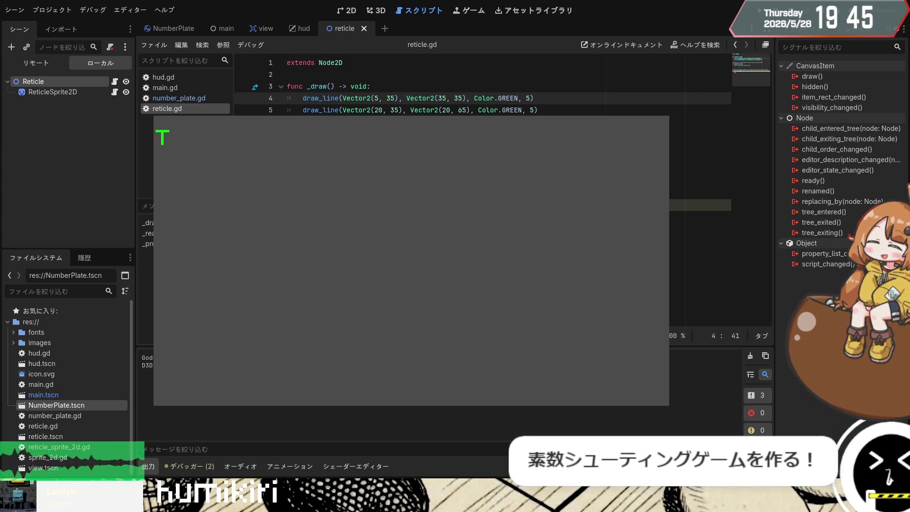
{"action": "left_click", "coordinate": [459, 97]}
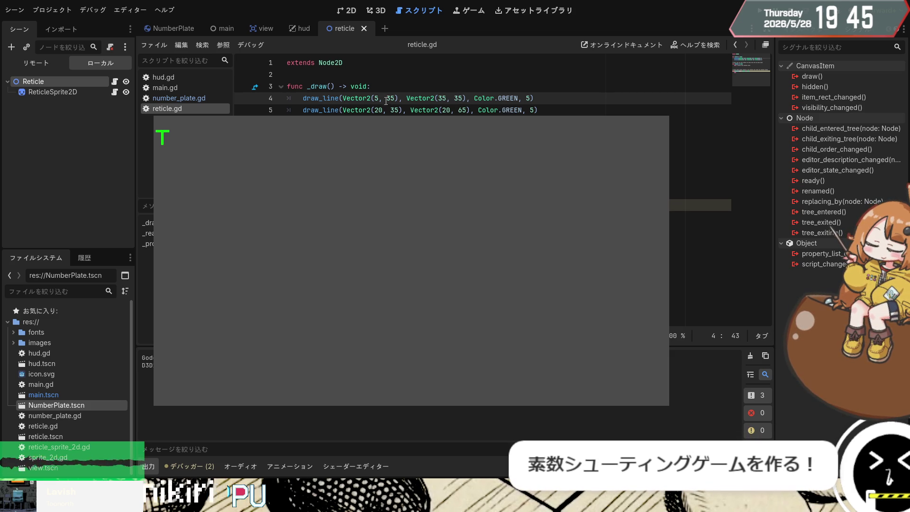
{"action": "left_click", "coordinate": [380, 110]}
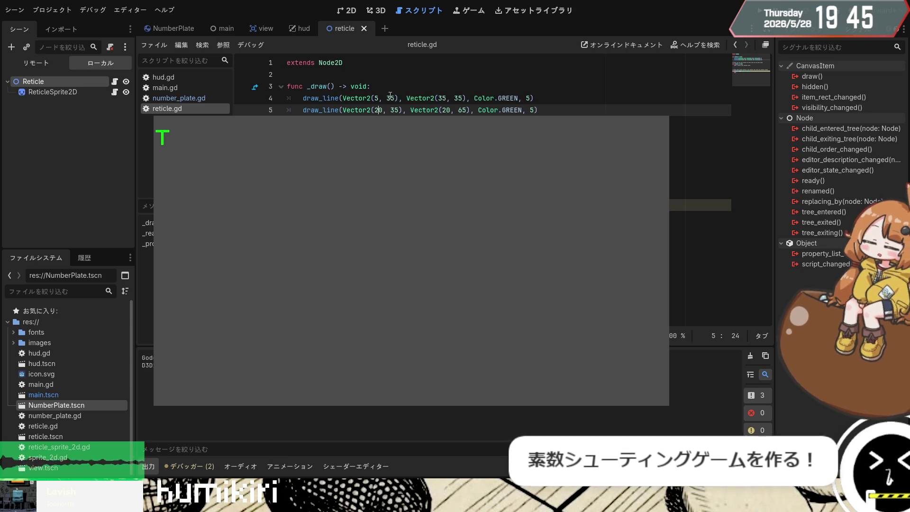
{"action": "left_click", "coordinate": [393, 101]}
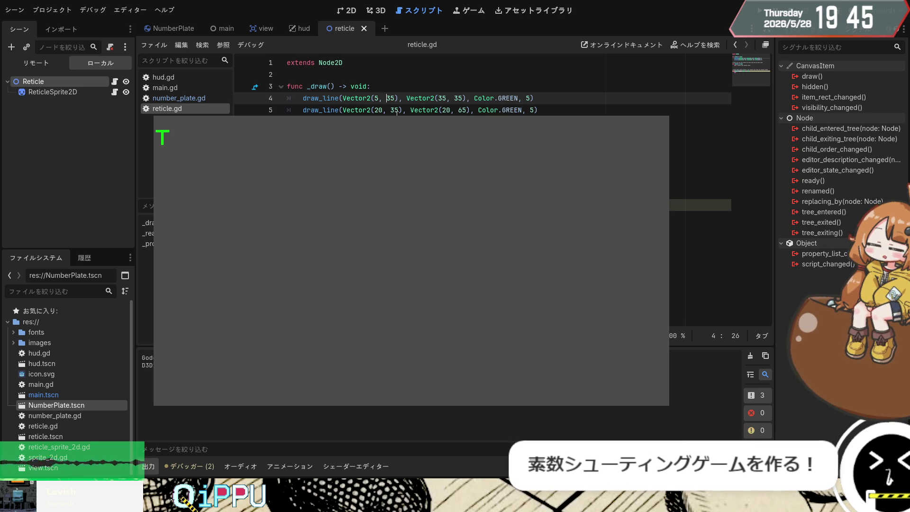
Set line 5 back to (20, 5)–(20, 35), then stop and rerun the game
{"action": "left_click", "coordinate": [397, 111]}
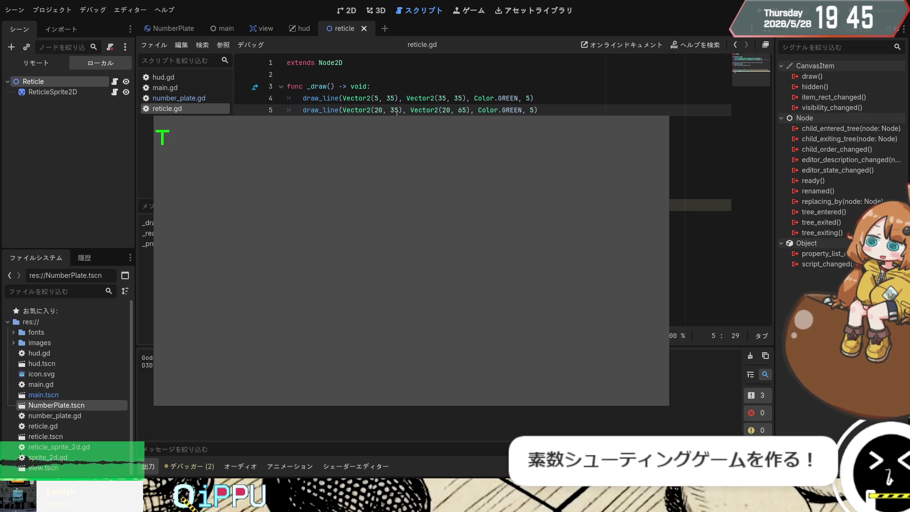
{"action": "key", "text": "Left"}
{"action": "key", "text": "BackSpace"}
{"action": "key", "text": "Right"}
{"action": "key", "text": "Right"}
{"action": "key", "text": "Right"}
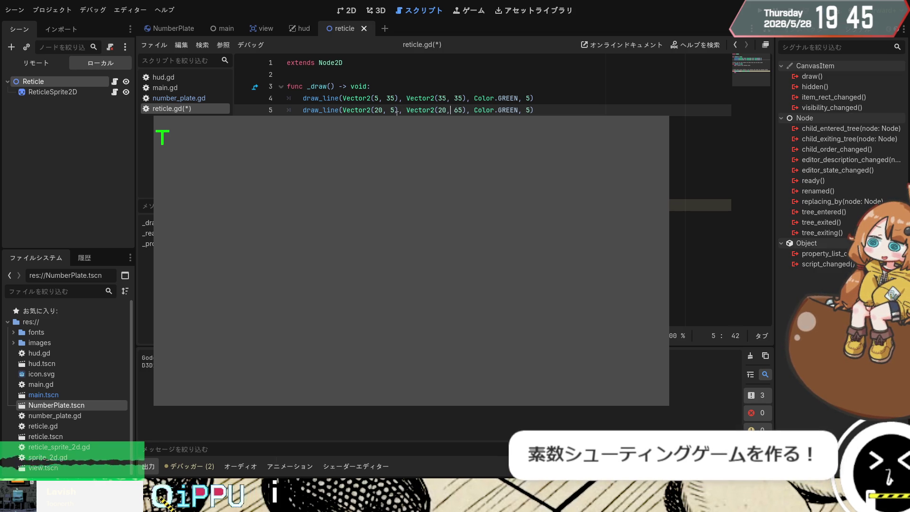
{"action": "key", "text": "Right"}
{"action": "key", "text": "Right"}
{"action": "key", "text": "Right"}
{"action": "key", "text": "BackSpace"}
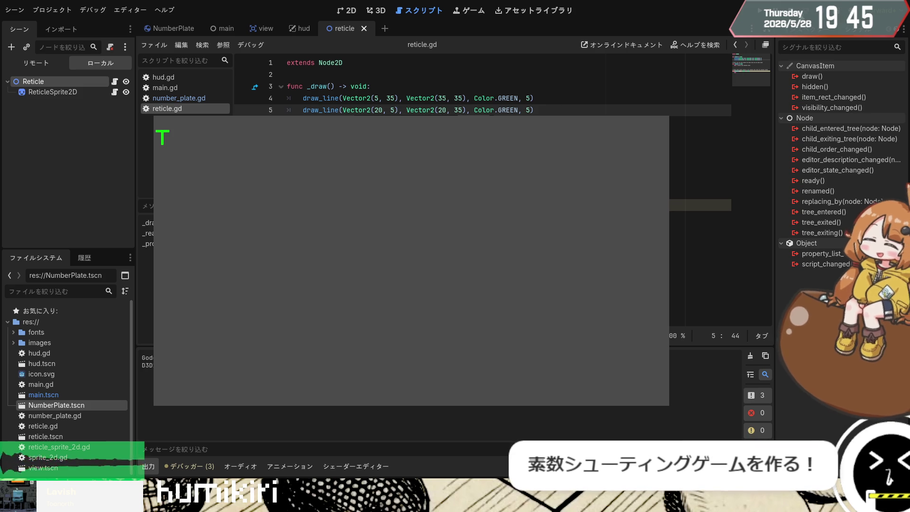
{"action": "key", "text": "F8"}
{"action": "key", "text": "F5"}
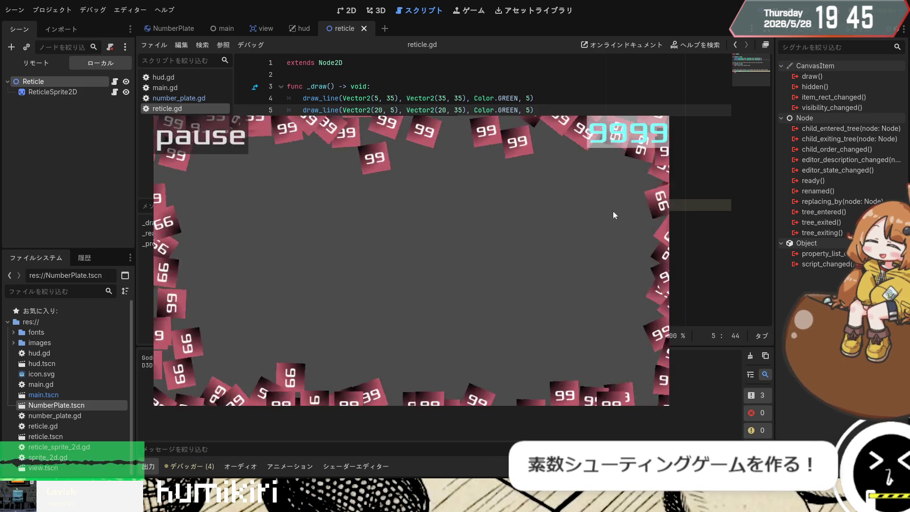
Stop and rerun the game, stop it again, and return to line 5 of reticle.gd
{"action": "key", "text": "F8"}
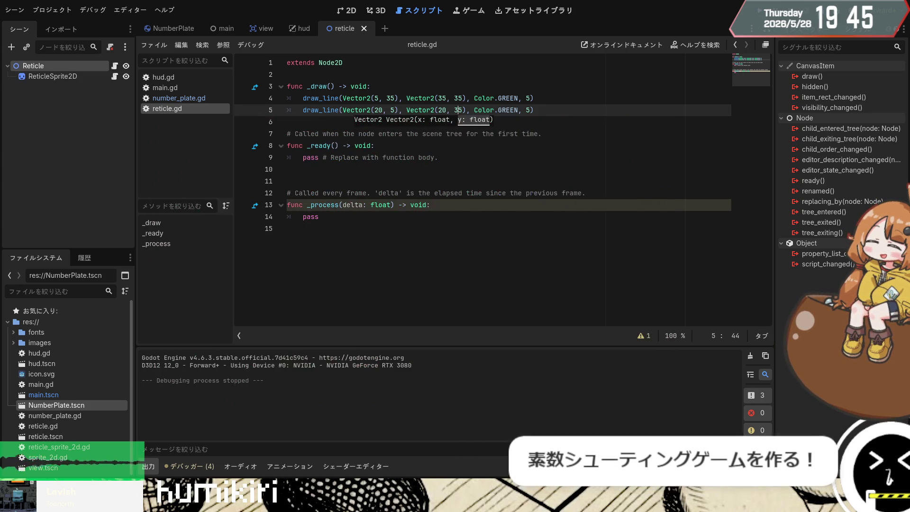
{"action": "key", "text": "F5"}
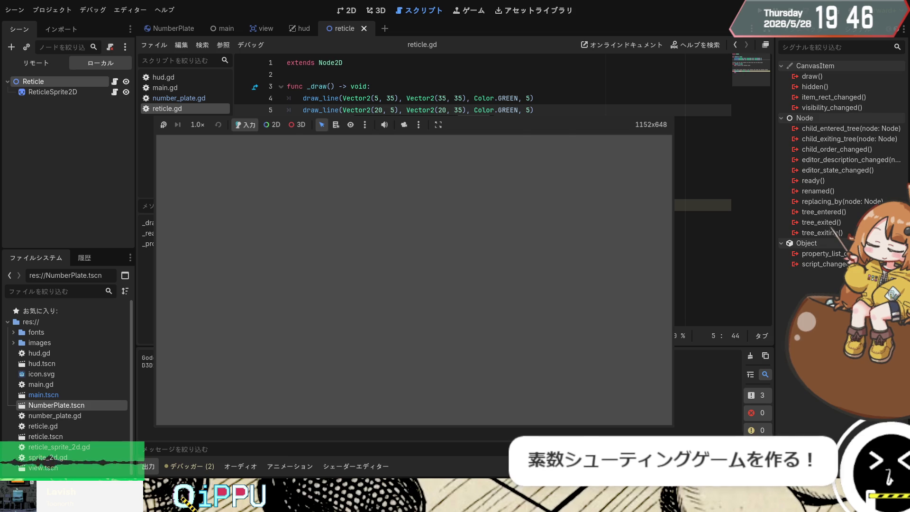
{"action": "key", "text": "F8"}
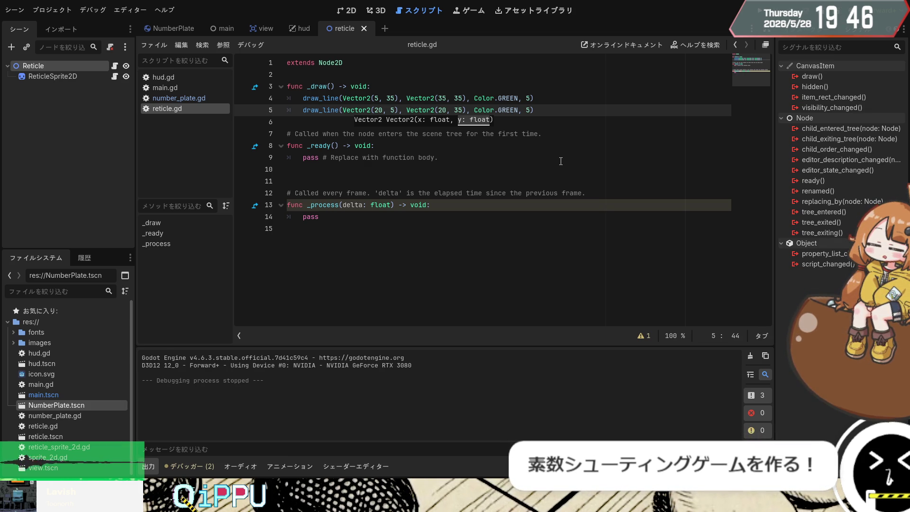
{"action": "left_click", "coordinate": [390, 110]}
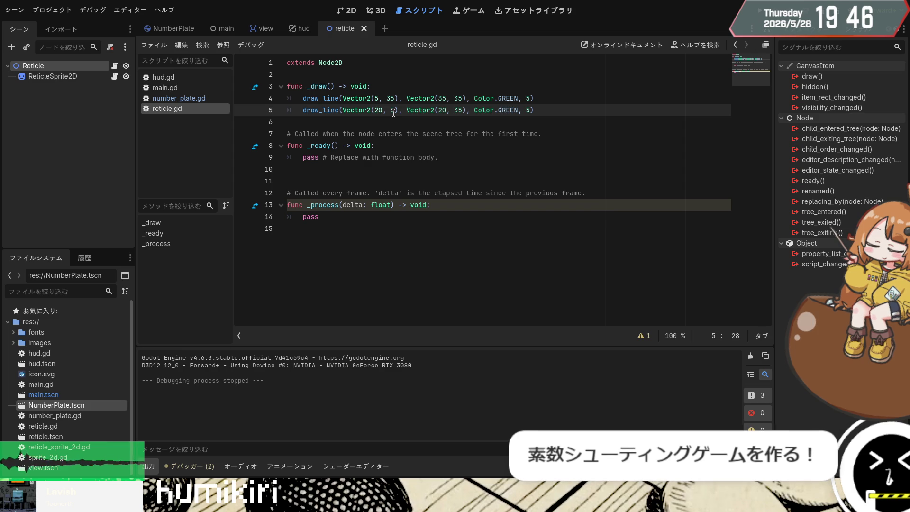
Retype line 5's start y value, then run, stop and rerun the game in the embedded view
{"action": "key", "text": "BackSpace"}
{"action": "type", "text": "20"}
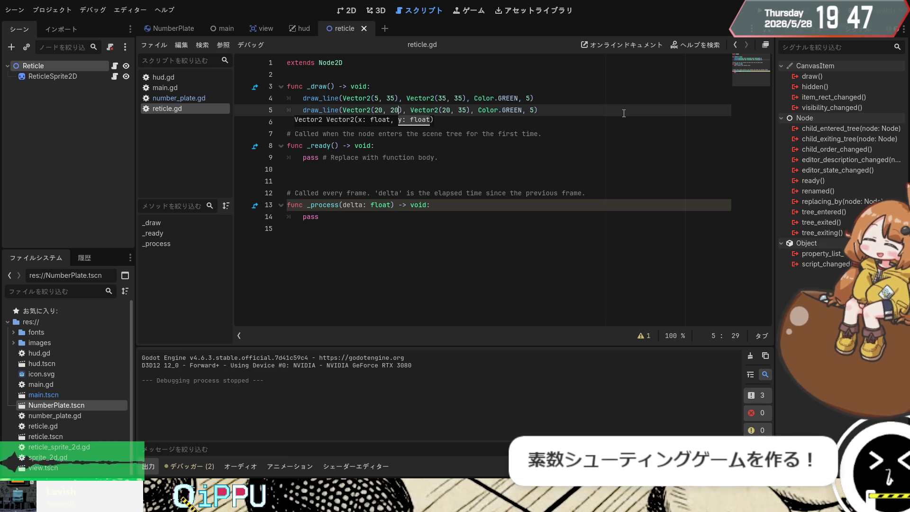
{"action": "key", "text": "BackSpace"}
{"action": "key", "text": "BackSpace"}
{"action": "type", "text": "5"}
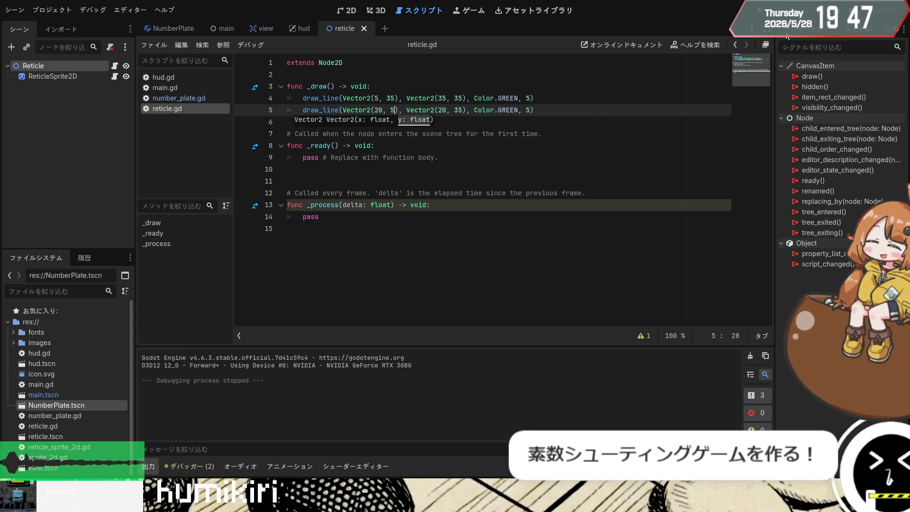
{"action": "key", "text": "F5"}
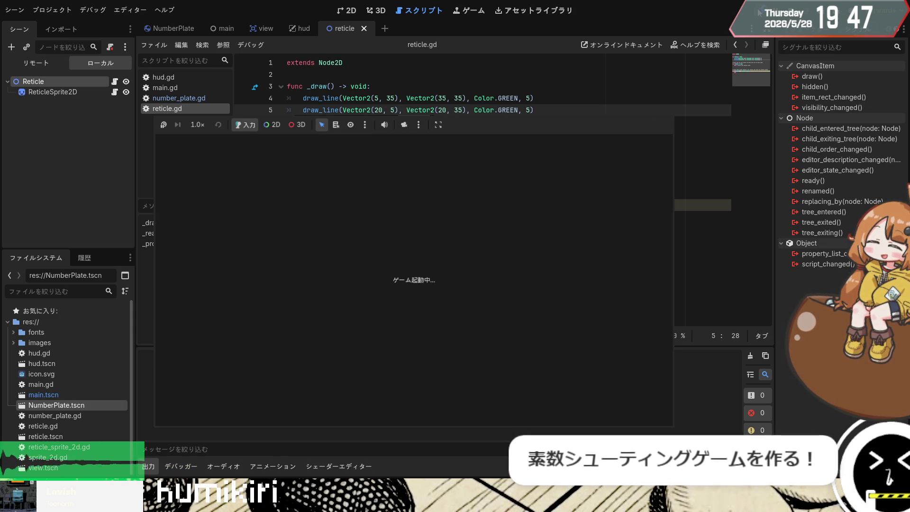
{"action": "key", "text": "F8"}
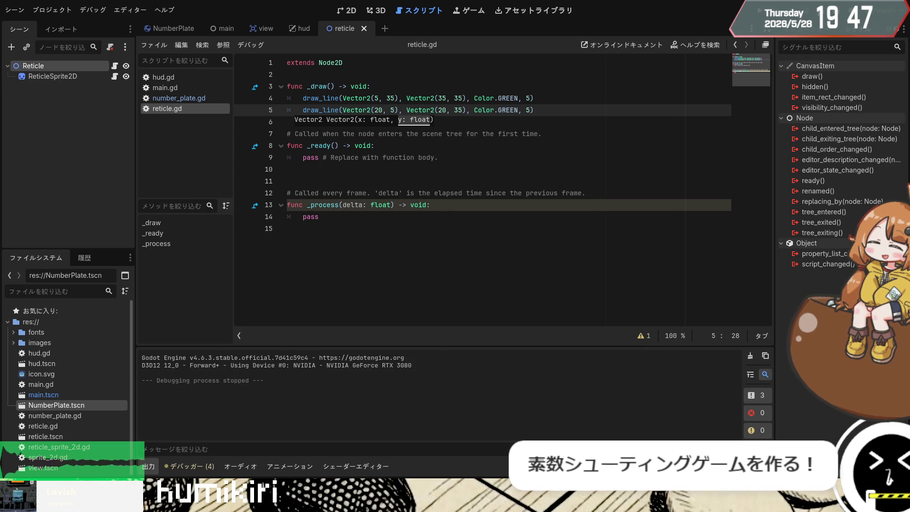
{"action": "key", "text": "F5"}
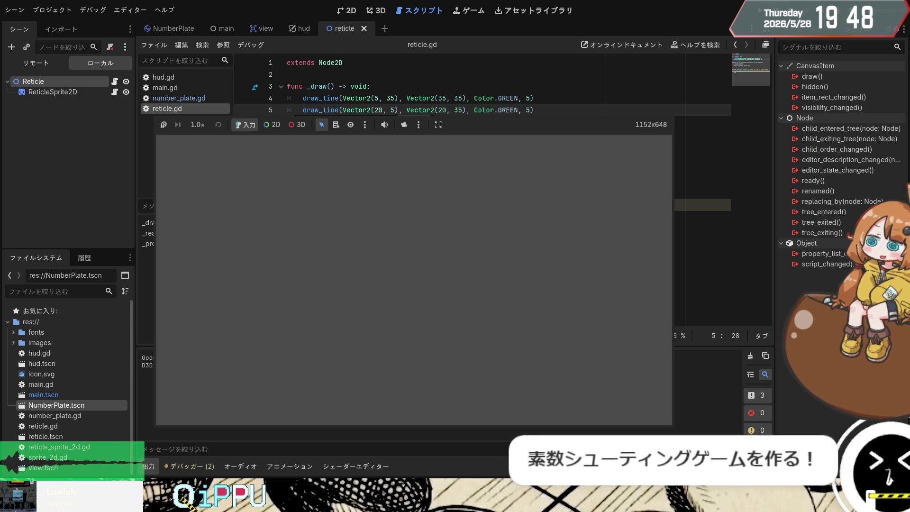
Change line 4 to draw_line(Vector2(5, 20), Vector2(35, 20), Color.GREEN, 5) and save
{"action": "double_click", "coordinate": [392, 98]}
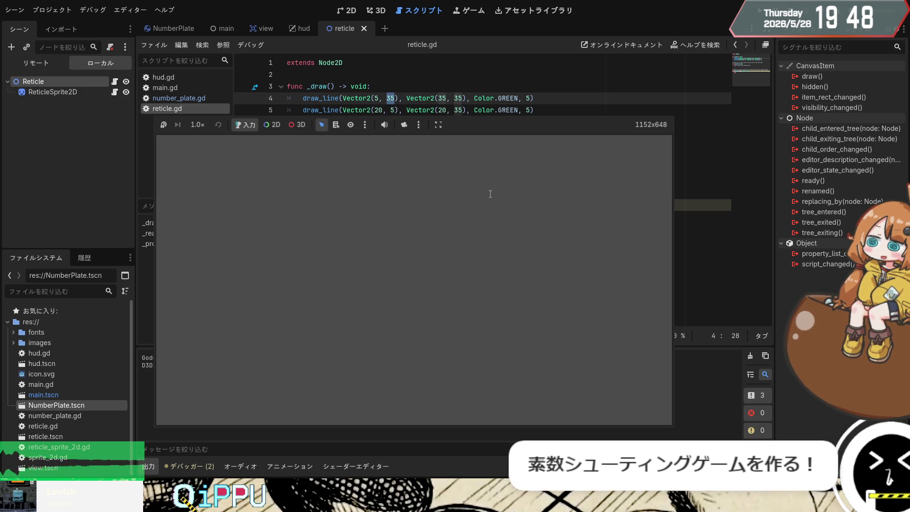
{"action": "type", "text": "20"}
{"action": "key", "text": "Down"}
{"action": "key", "text": "Up"}
{"action": "key", "text": "Right"}
{"action": "key", "text": "Right"}
{"action": "key", "text": "Right"}
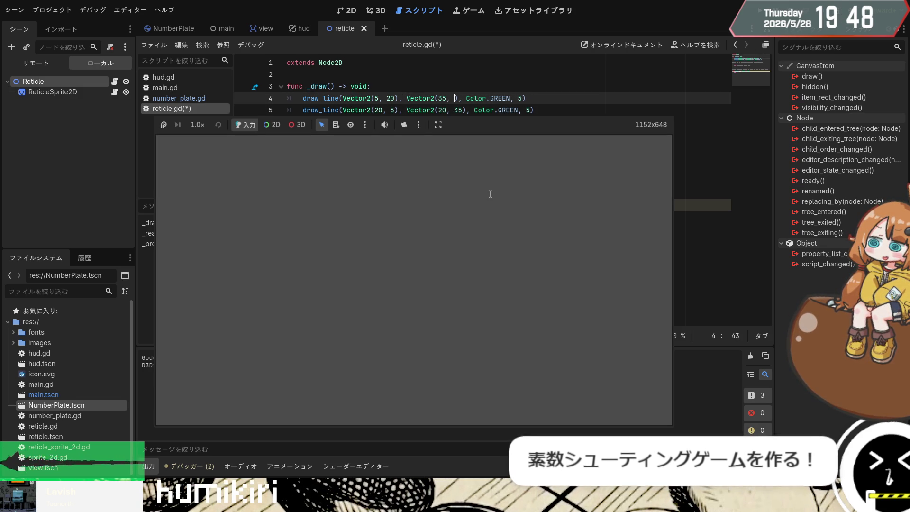
{"action": "type", "text": "20"}
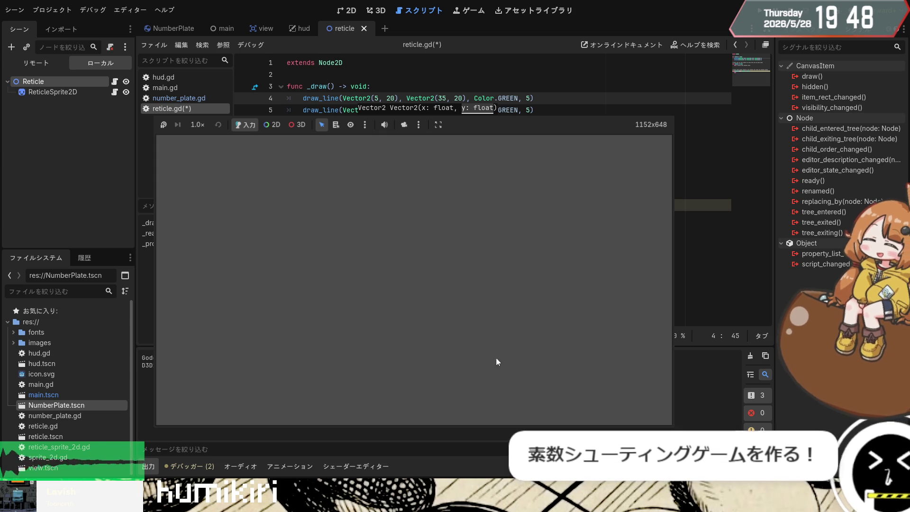
{"action": "key", "text": "Down"}
{"action": "key", "text": "Down"}
{"action": "key", "text": "Down"}
{"action": "key", "text": "ctrl+s"}
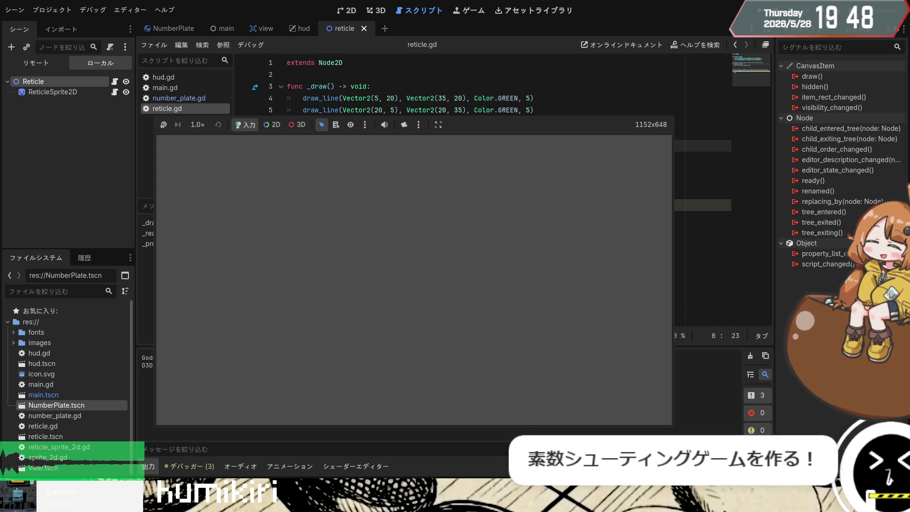
Run the scene to confirm the green plus appears, then stop it
{"action": "key", "text": "F8"}
{"action": "key", "text": "F6"}
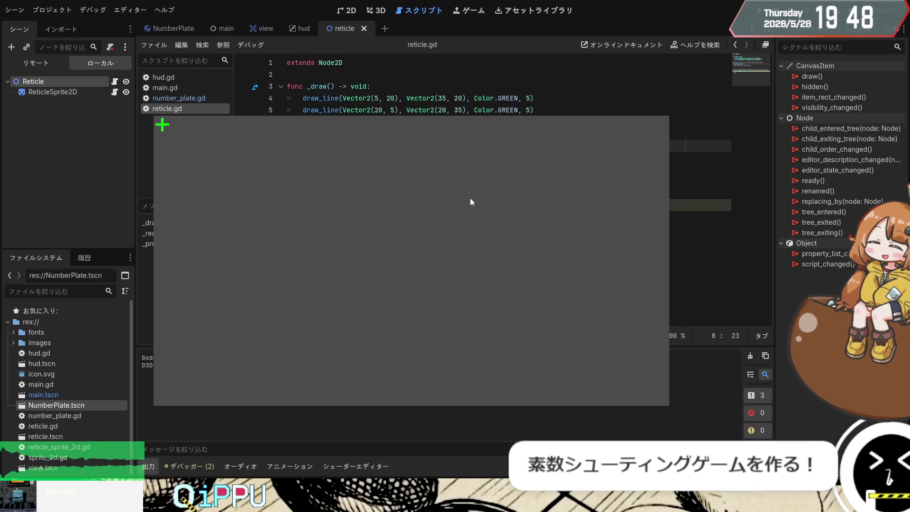
{"action": "key", "text": "F8"}
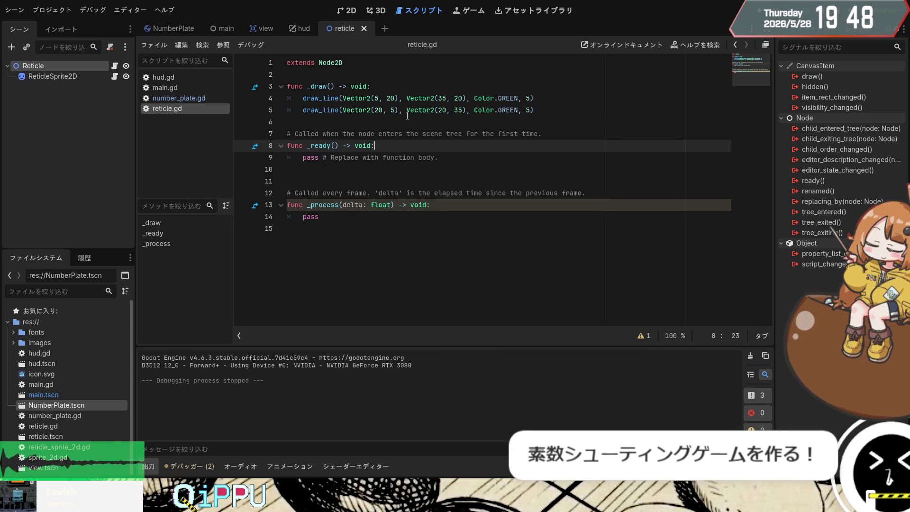
Add 'var size = 10' at the start of _draw, save, then trim it to 'var size = 1'
{"action": "left_click", "coordinate": [467, 87]}
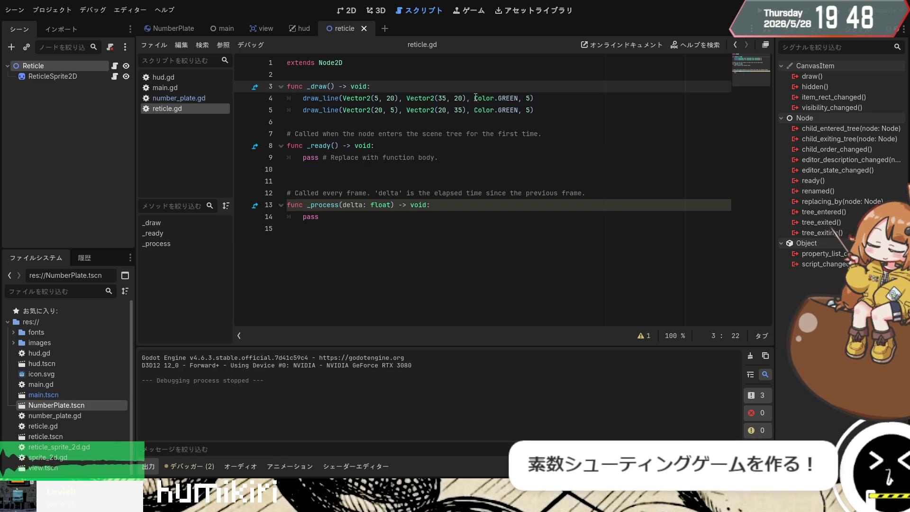
{"action": "key", "text": "Return"}
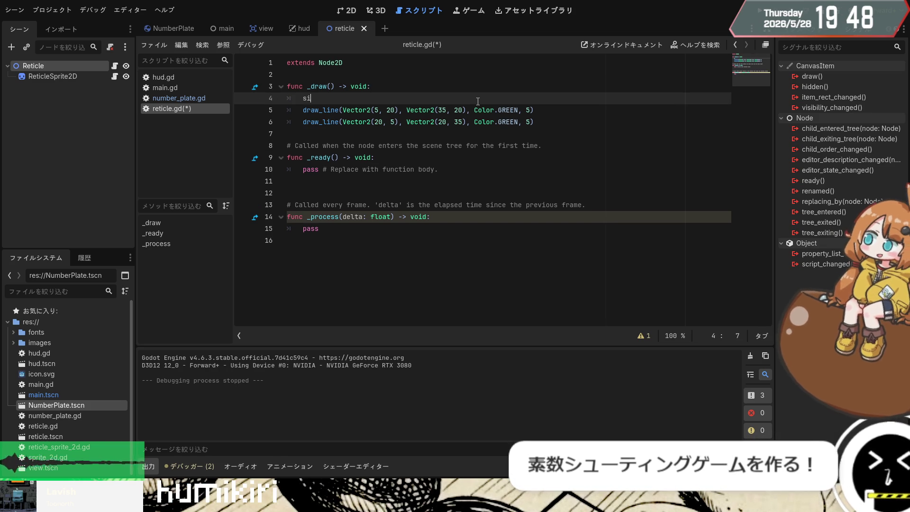
{"action": "type", "text": "siz"}
{"action": "key", "text": "BackSpace"}
{"action": "key", "text": "BackSpace"}
{"action": "key", "text": "BackSpace"}
{"action": "type", "text": "var "}
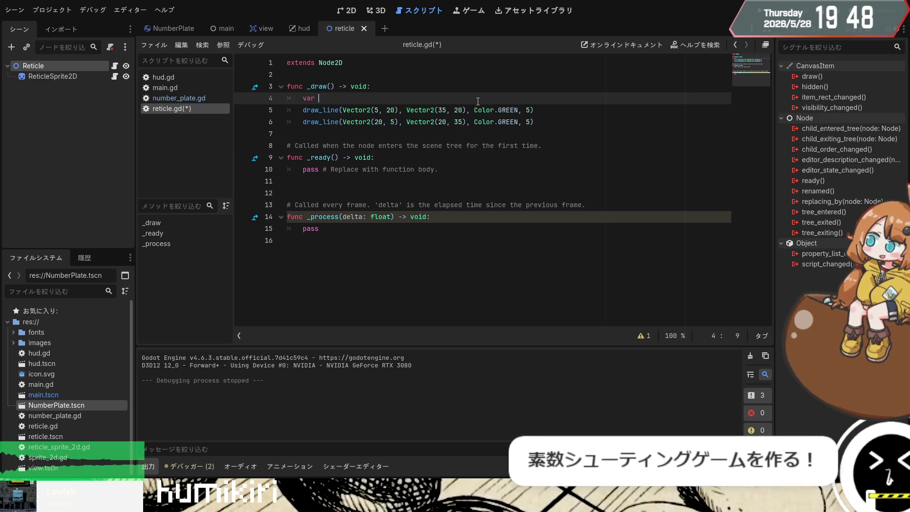
{"action": "type", "text": "size = "}
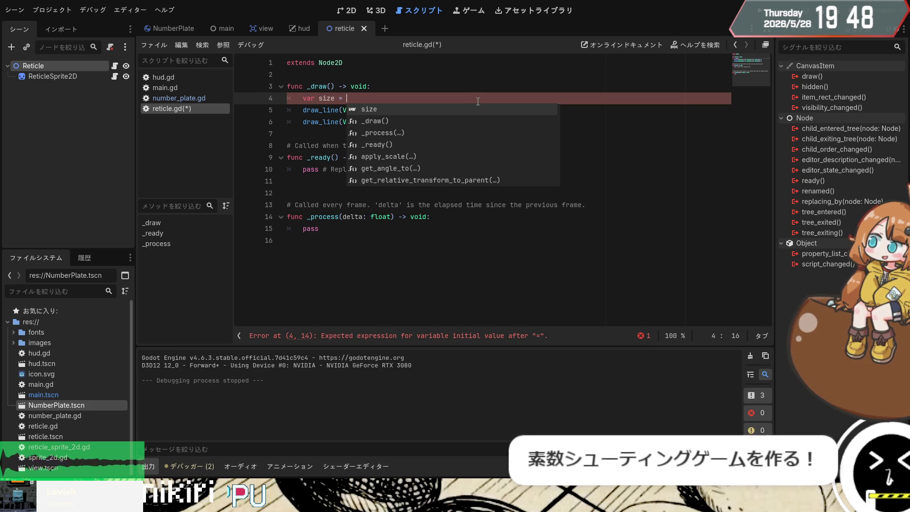
{"action": "type", "text": "ZE"}
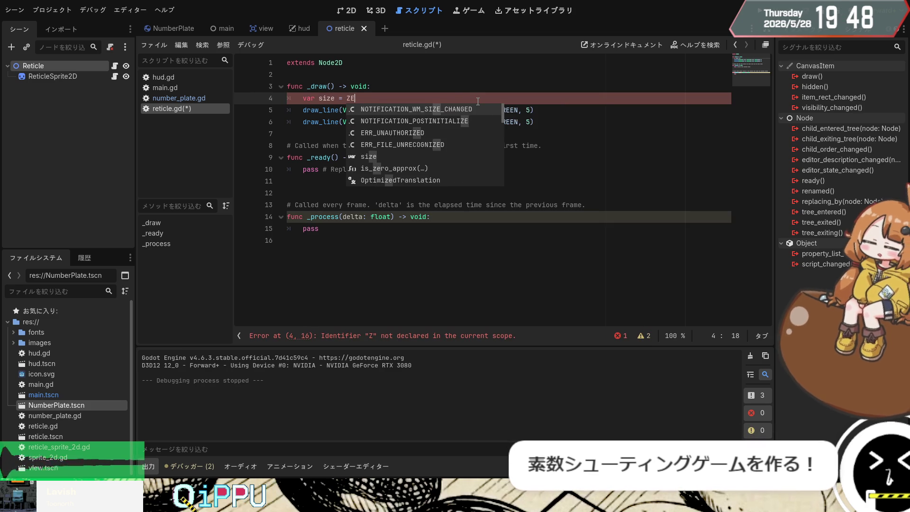
{"action": "type", "text": "RO"}
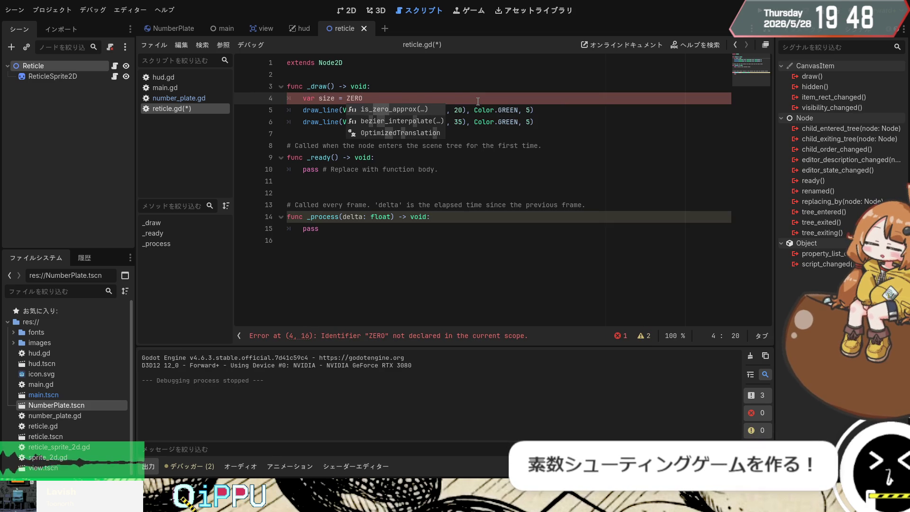
{"action": "key", "text": "Return"}
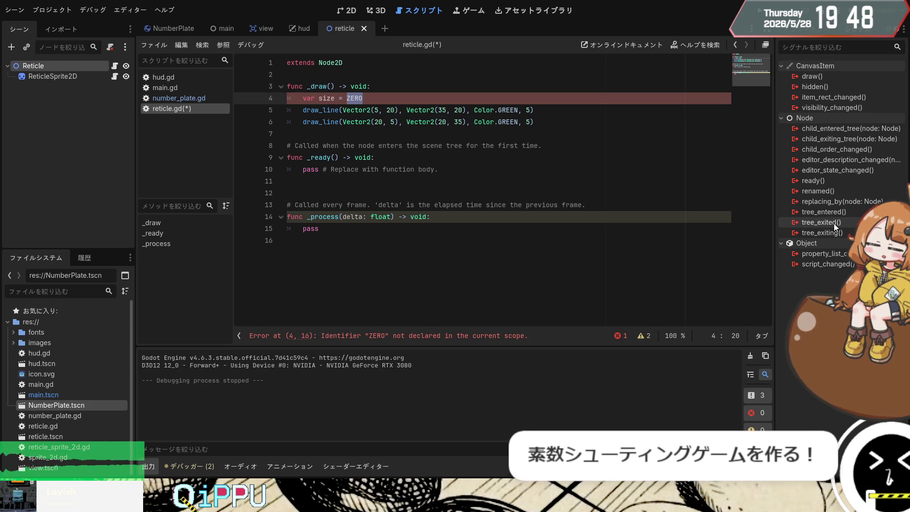
{"action": "key", "text": "BackSpace"}
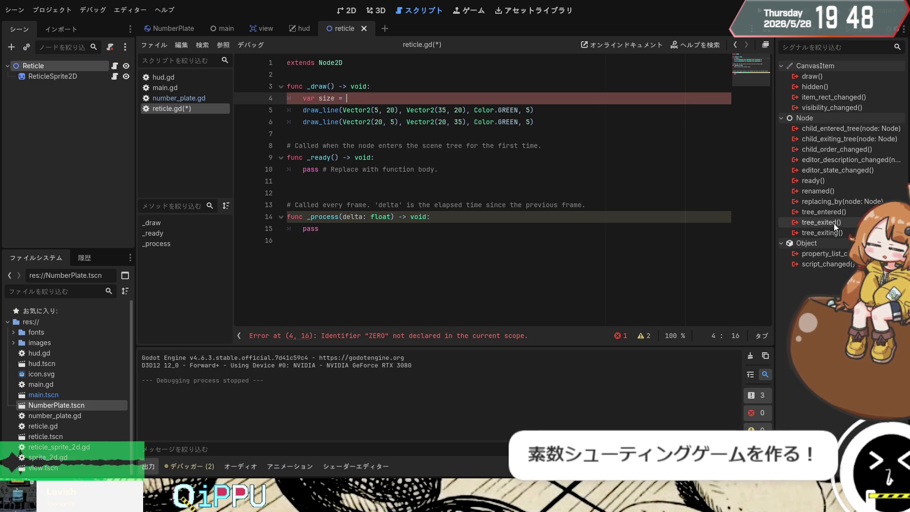
{"action": "type", "text": "Math"}
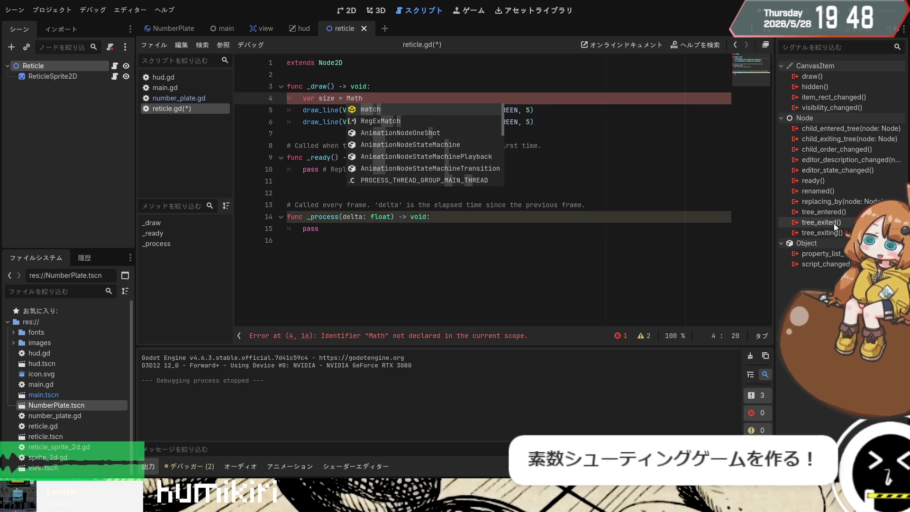
{"action": "key", "text": "BackSpace"}
{"action": "key", "text": "BackSpace"}
{"action": "key", "text": "BackSpace"}
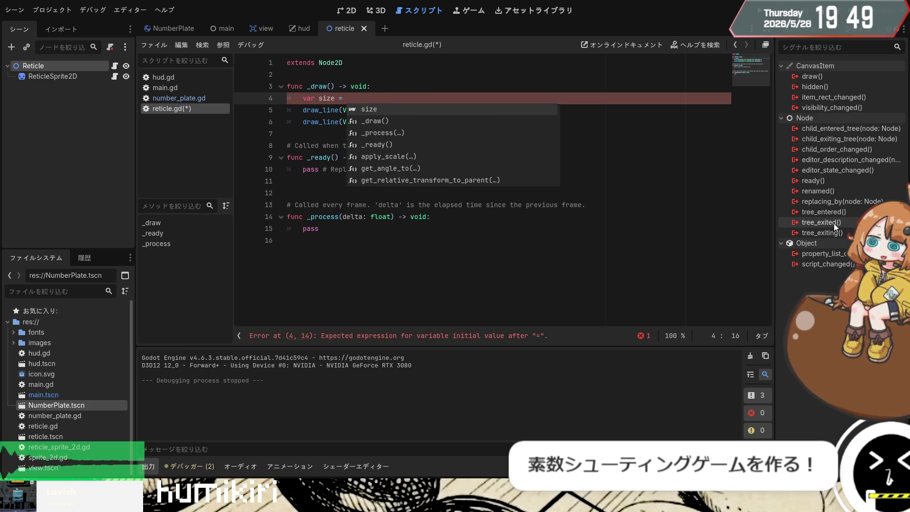
{"action": "type", "text": "0"}
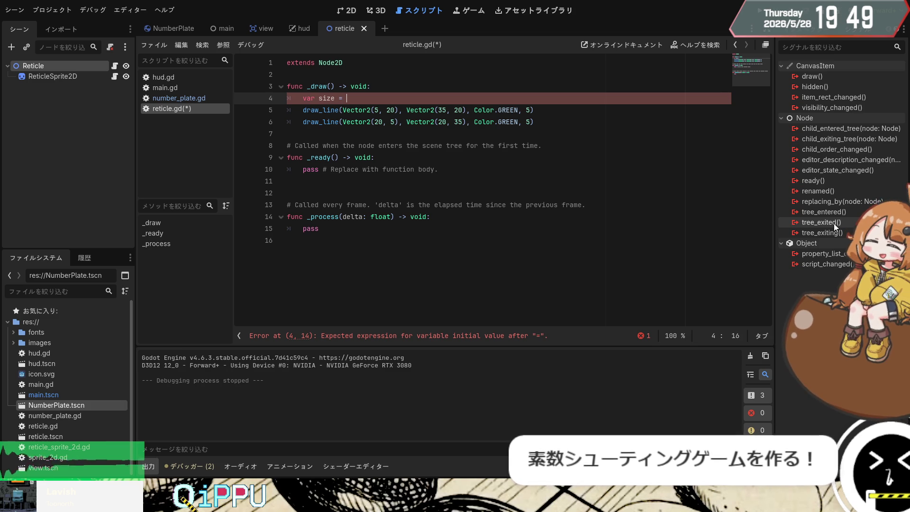
{"action": "type", "text": "10"}
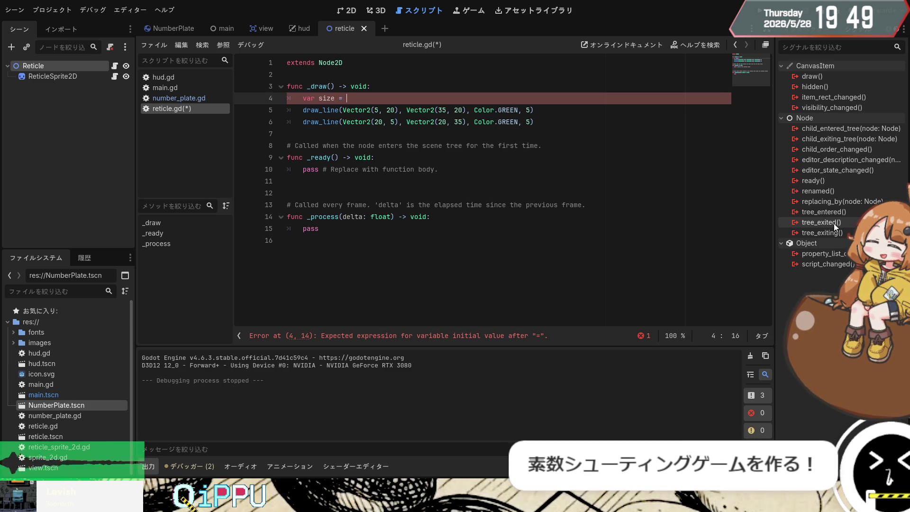
{"action": "key", "text": "ctrl+s"}
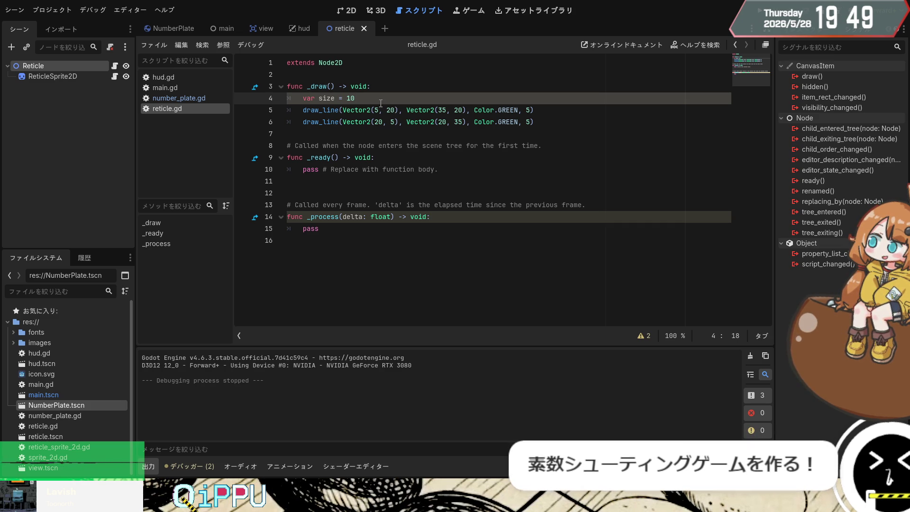
{"action": "key", "text": "BackSpace"}
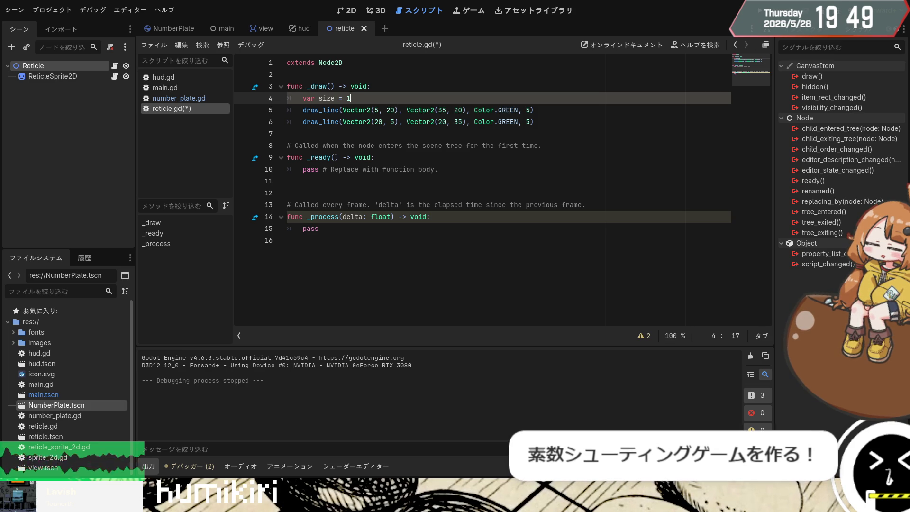
{"action": "left_click", "coordinate": [379, 111]}
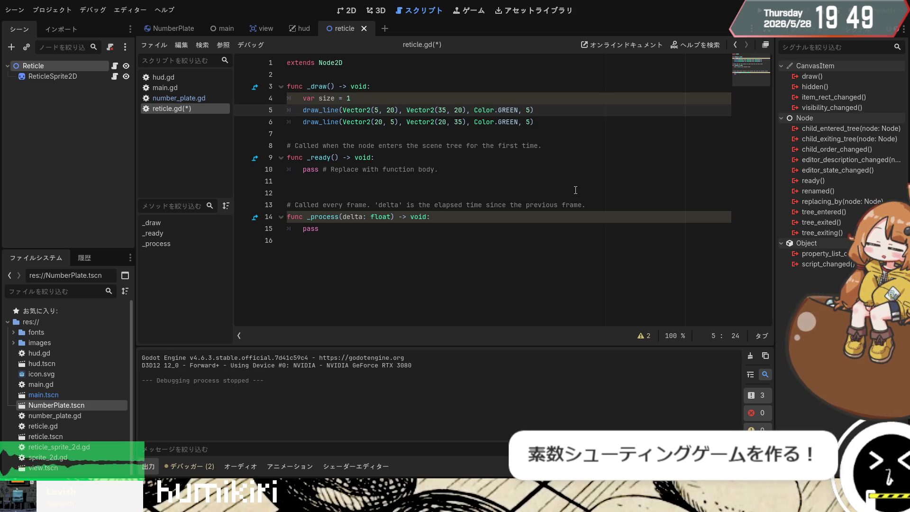
{"action": "type", "text": "* si"}
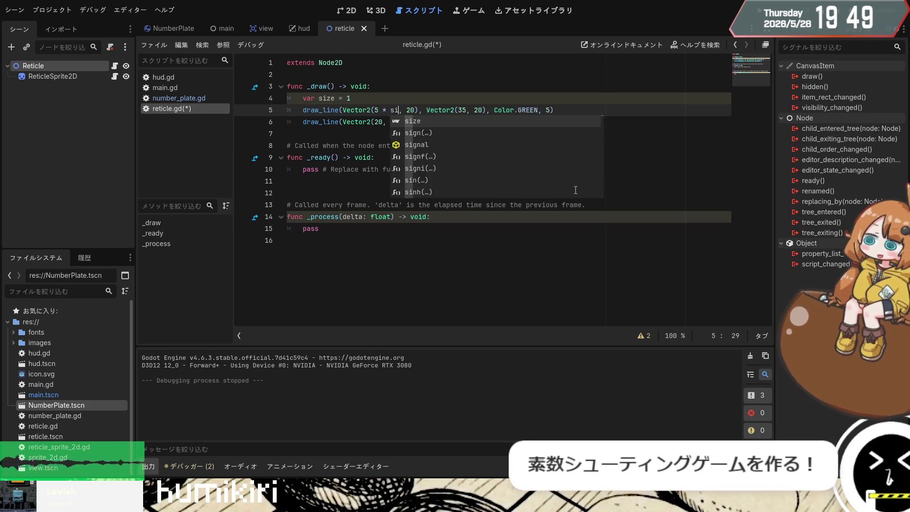
{"action": "type", "text": "ze"}
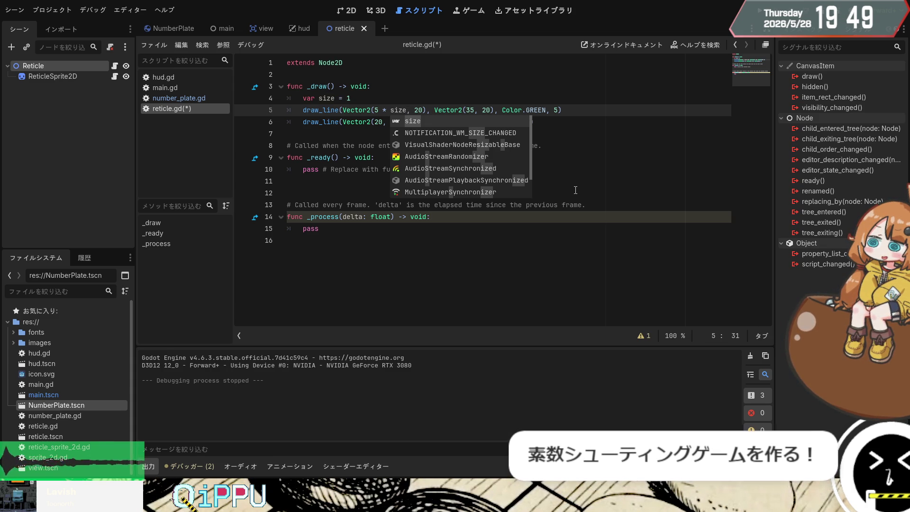
{"action": "key", "text": "BackSpace"}
{"action": "key", "text": "BackSpace"}
{"action": "key", "text": "BackSpace"}
{"action": "key", "text": "BackSpace"}
{"action": "key", "text": "BackSpace"}
{"action": "key", "text": "BackSpace"}
{"action": "key", "text": "BackSpace"}
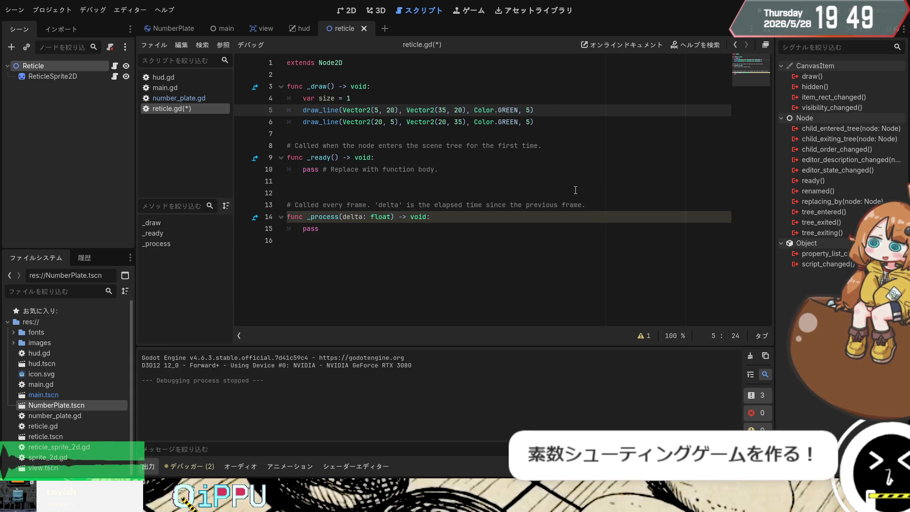
{"action": "type", "text": "* size"}
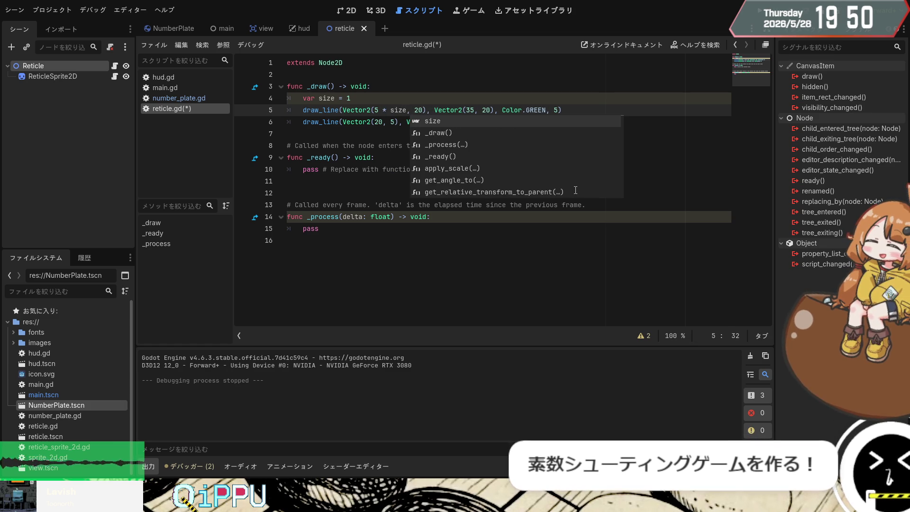
{"action": "key", "text": "Right"}
{"action": "key", "text": "Right"}
{"action": "key", "text": "Right"}
{"action": "type", "text": "* si"}
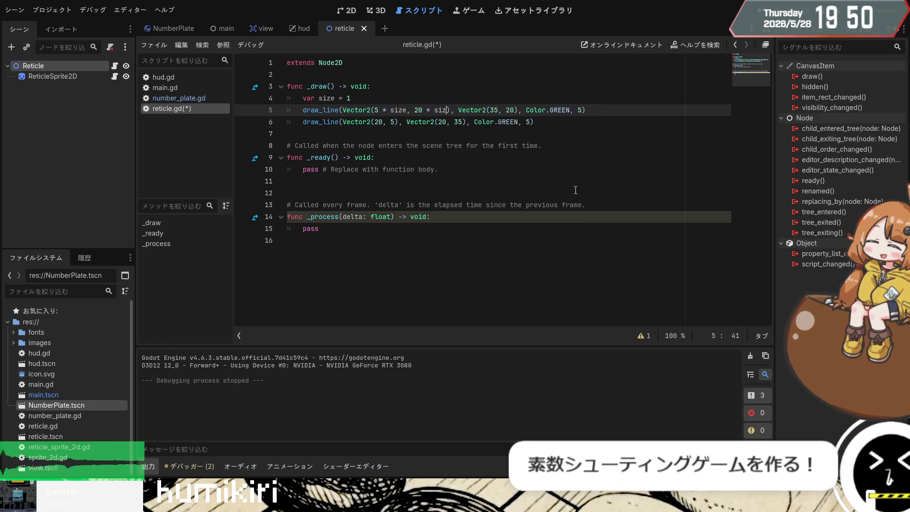
{"action": "type", "text": "ze"}
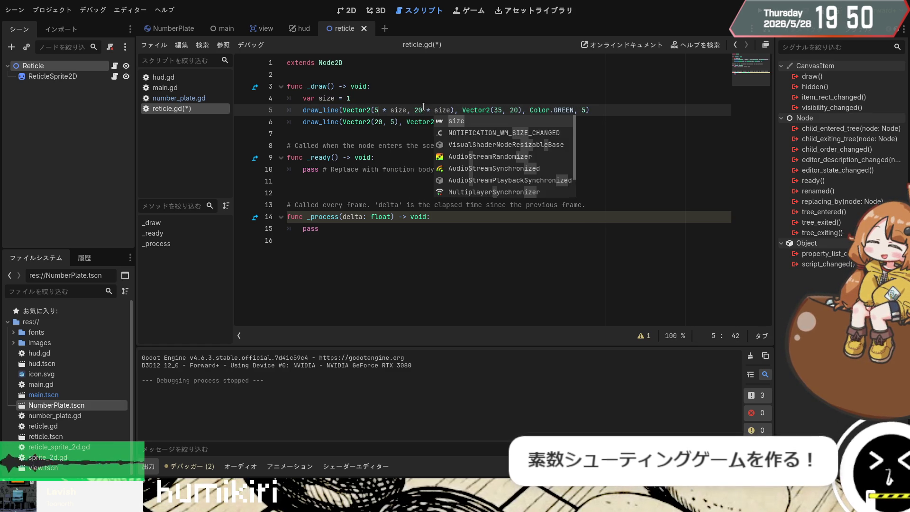
{"action": "left_click", "coordinate": [424, 107], "text": "shift"}
{"action": "key", "text": "ctrl+c"}
{"action": "left_click", "coordinate": [505, 110]}
{"action": "key", "text": "ctrl+v"}
{"action": "left_click", "coordinate": [548, 111]}
{"action": "key", "text": "ctrl+v"}
{"action": "left_click", "coordinate": [555, 153]}
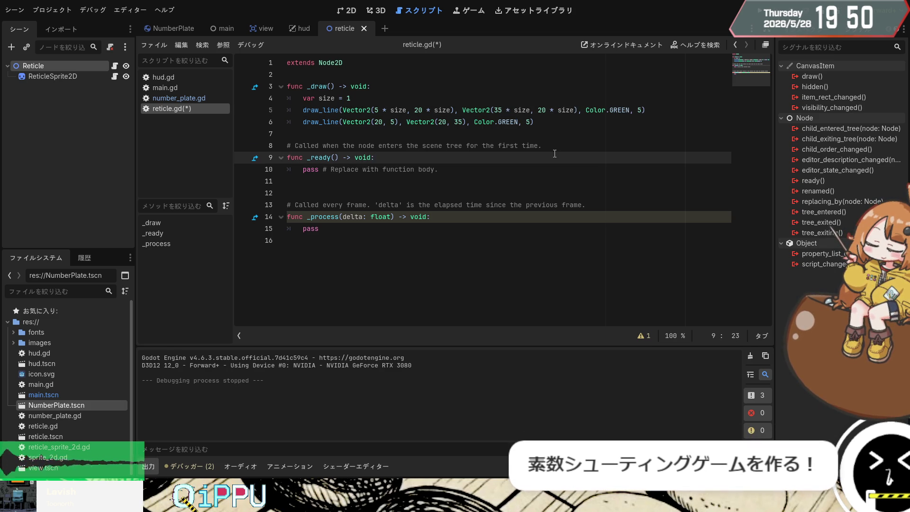
{"action": "key", "text": "ctrl+z"}
{"action": "key", "text": "ctrl+z"}
{"action": "key", "text": "ctrl+z"}
{"action": "key", "text": "ctrl+z"}
{"action": "left_click", "coordinate": [552, 156]}
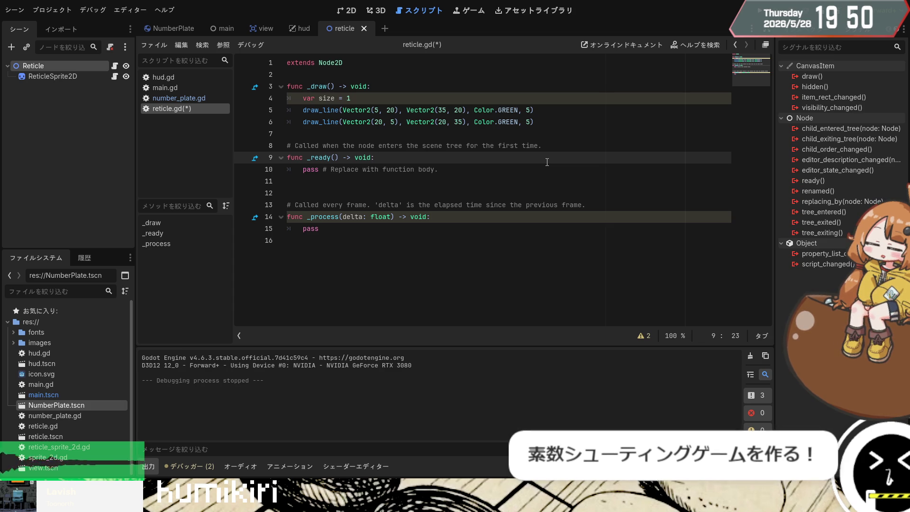
Change the width argument of both draw_line calls from 5 to 3
{"action": "double_click", "coordinate": [390, 110]}
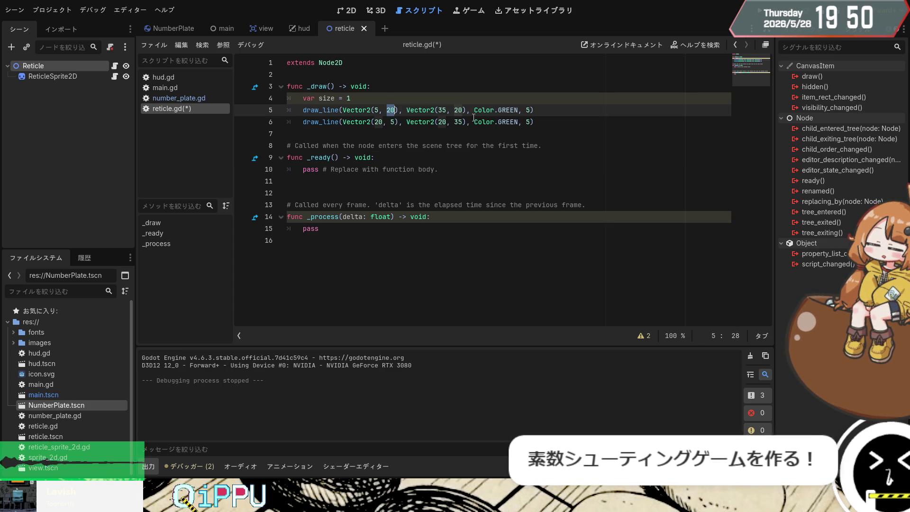
{"action": "double_click", "coordinate": [506, 122]}
{"action": "left_click", "coordinate": [563, 121]}
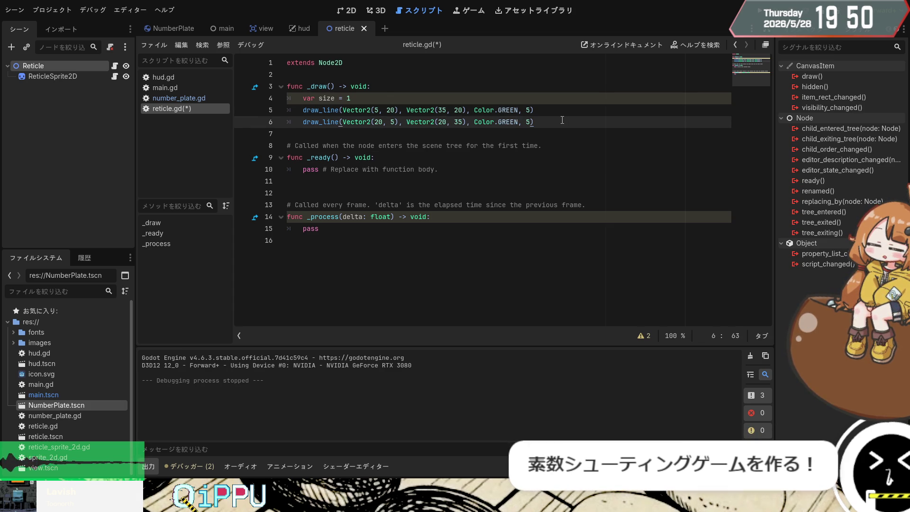
{"action": "key", "text": "Up"}
{"action": "key", "text": "Left"}
{"action": "key", "text": "BackSpace"}
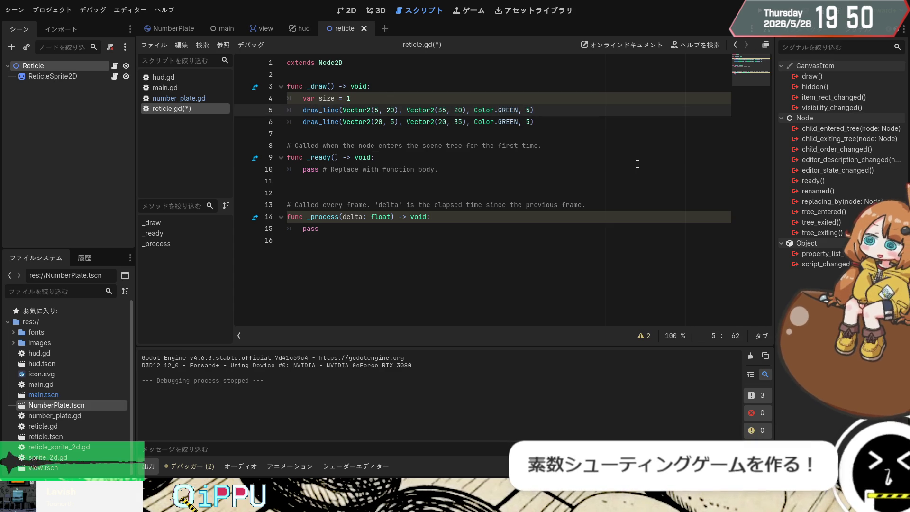
{"action": "type", "text": "3"}
{"action": "key", "text": "Down"}
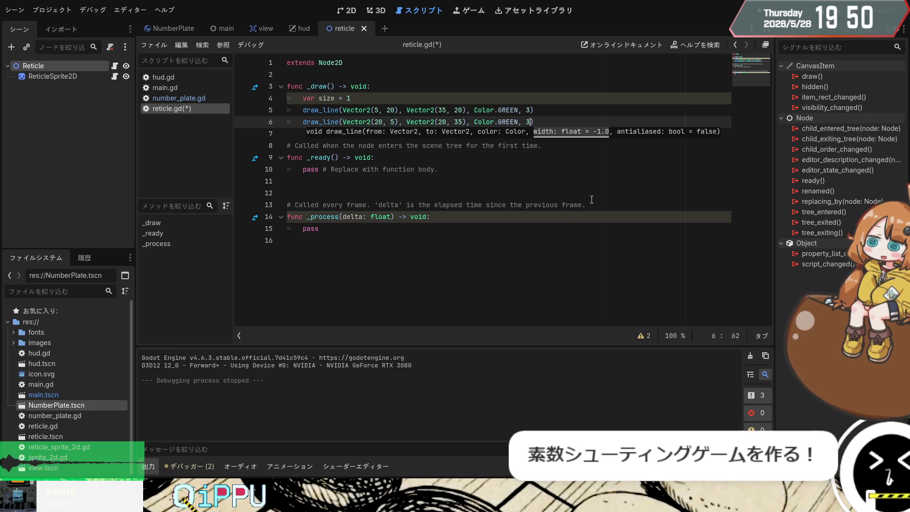
{"action": "left_click", "coordinate": [548, 228]}
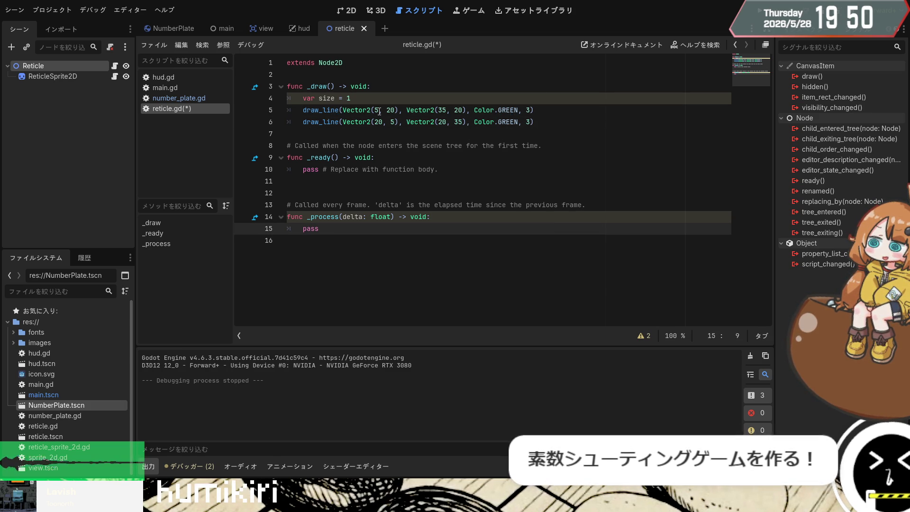
{"action": "left_click", "coordinate": [379, 112]}
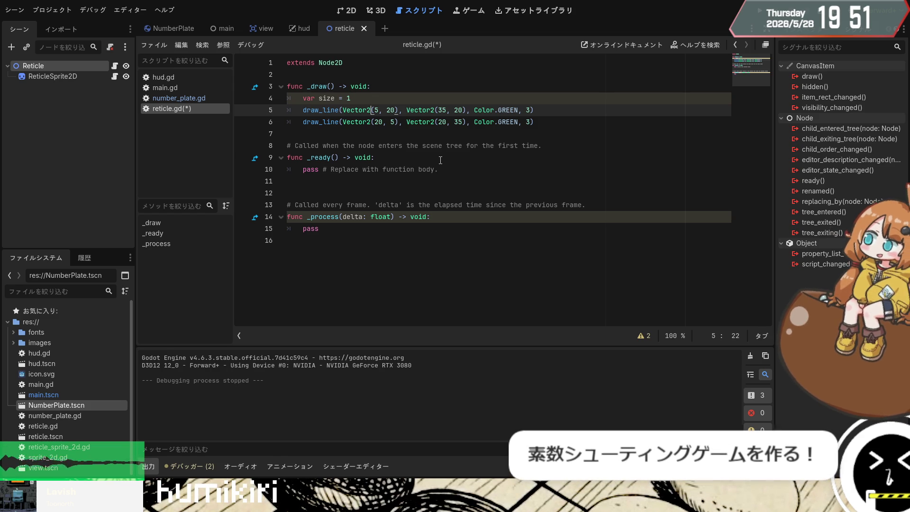
Prefix the first coordinates of both draw_line calls with the 'size *' multiplier, pasting it onto each value
{"action": "key", "text": "Left"}
{"action": "type", "text": "size *"}
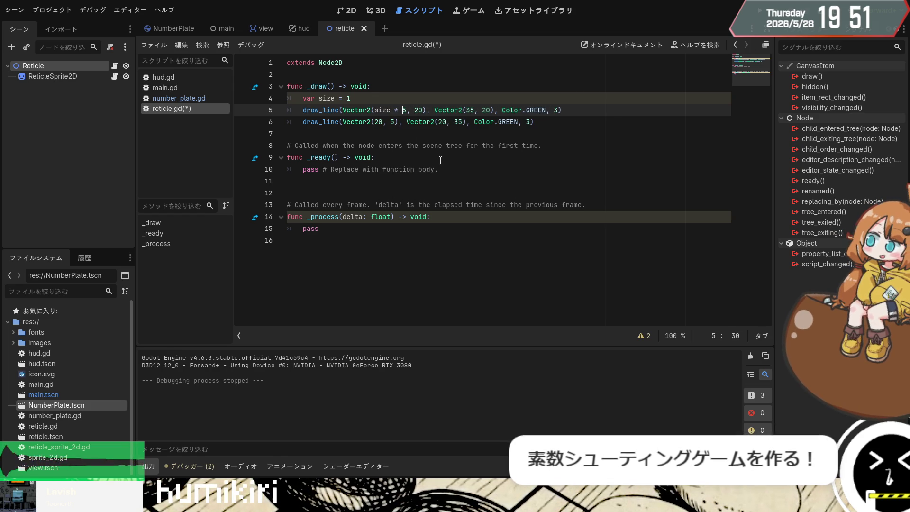
{"action": "key", "text": "ctrl+c"}
{"action": "key", "text": "Down"}
{"action": "key", "text": "ctrl+v"}
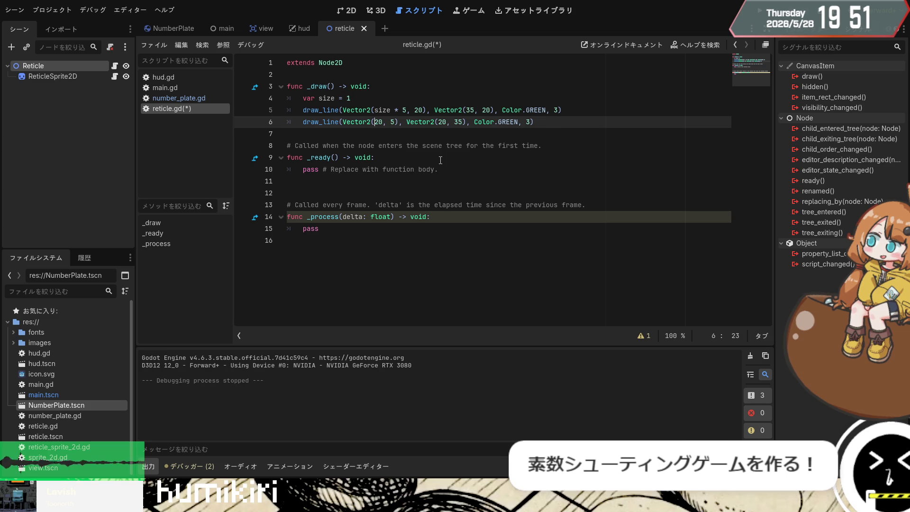
{"action": "key", "text": "ctrl+v"}
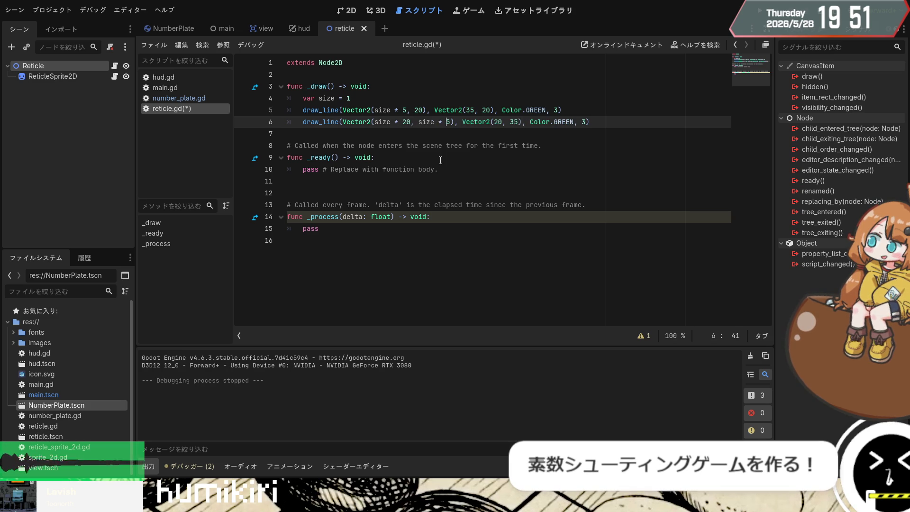
{"action": "key", "text": "Up"}
{"action": "key", "text": "Left"}
{"action": "key", "text": "Left"}
{"action": "key", "text": "ctrl+v"}
{"action": "key", "text": "Right"}
{"action": "key", "text": "Right"}
{"action": "key", "text": "Right"}
{"action": "key", "text": "ctrl+v"}
Multiply the remaining second-point coordinates (20, 35, 20) by size and save reticle.gd
{"action": "key", "text": "Down"}
{"action": "key", "text": "Left"}
{"action": "key", "text": "Left"}
{"action": "key", "text": "Left"}
{"action": "key", "text": "ctrl+v"}
{"action": "key", "text": "Right"}
{"action": "key", "text": "Right"}
{"action": "key", "text": "Right"}
{"action": "key", "text": "Right"}
{"action": "key", "text": "ctrl+v"}
{"action": "key", "text": "Up"}
{"action": "key", "text": "Up"}
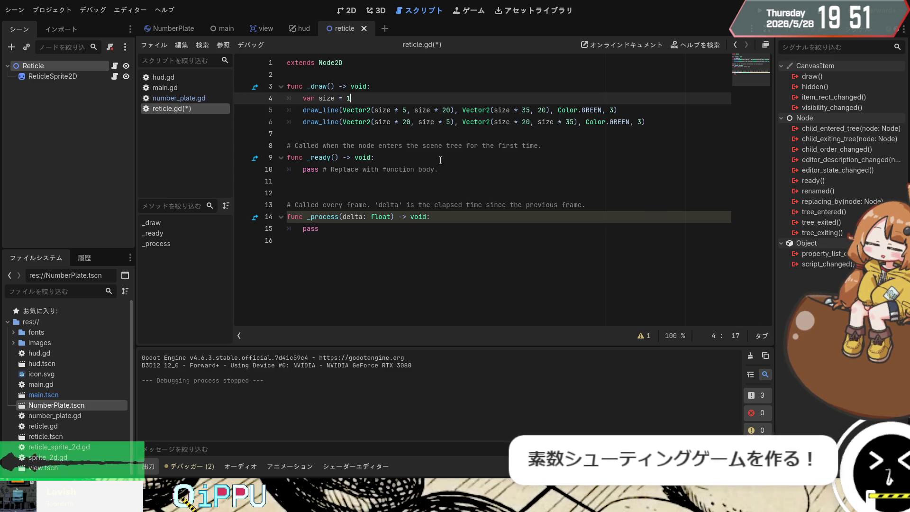
{"action": "key", "text": "Down"}
{"action": "key", "text": "Right"}
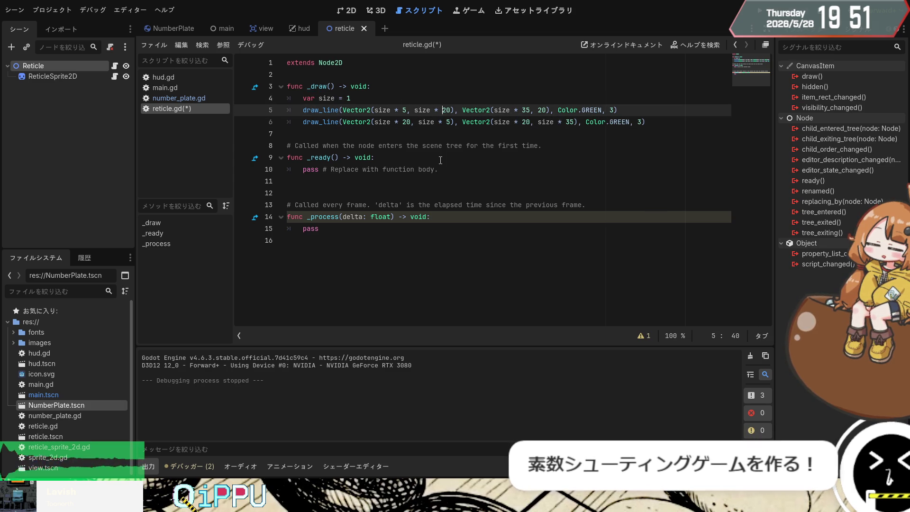
{"action": "key", "text": "ctrl+v"}
{"action": "key", "text": "ctrl+s"}
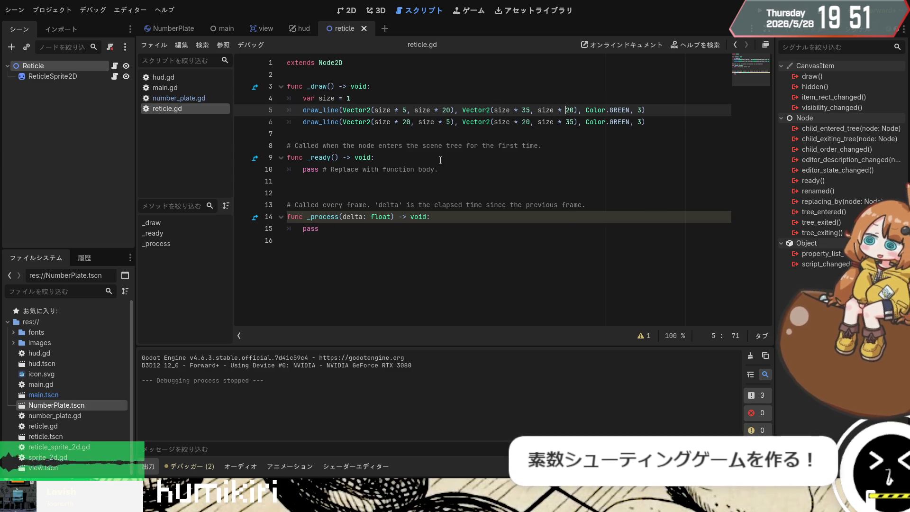
Return the caret to the size declaration on line 4 and save the script again
{"action": "key", "text": "Down"}
{"action": "key", "text": "Down"}
{"action": "key", "text": "Down"}
{"action": "key", "text": "Down"}
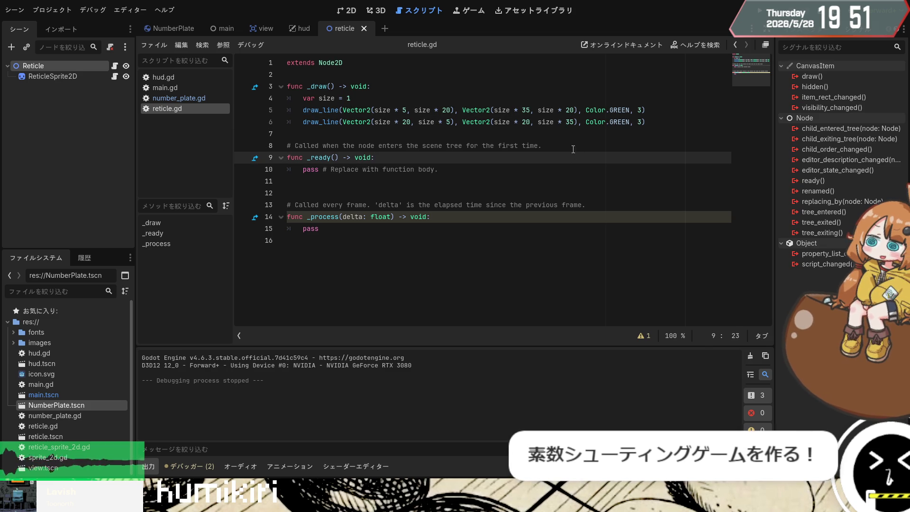
{"action": "left_click", "coordinate": [483, 125]}
{"action": "left_click", "coordinate": [550, 97]}
{"action": "key", "text": "ctrl+s"}
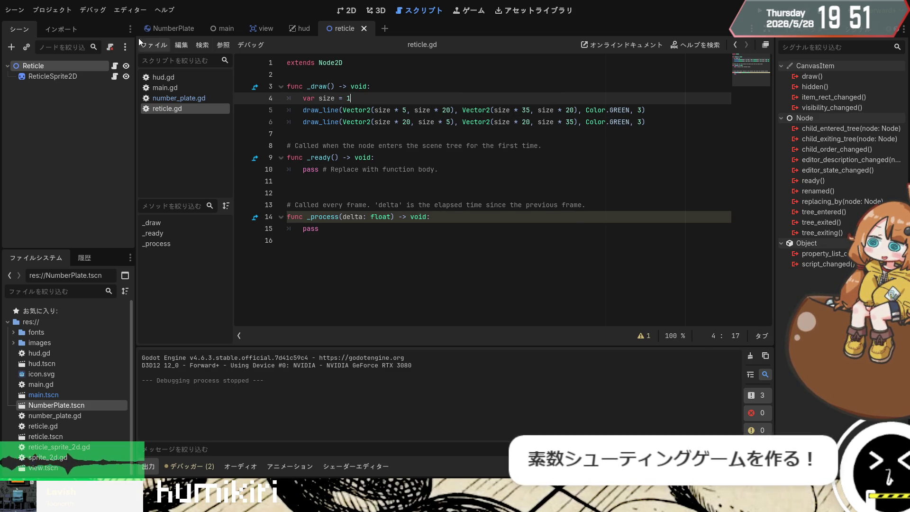
Test-run the reticle at its default size, then at size 0.5
{"action": "key", "text": "F5"}
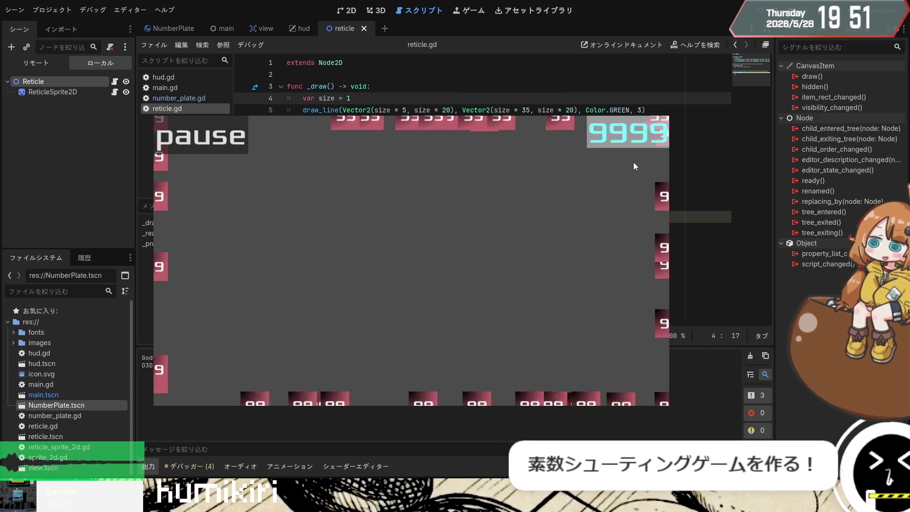
{"action": "key", "text": "F5"}
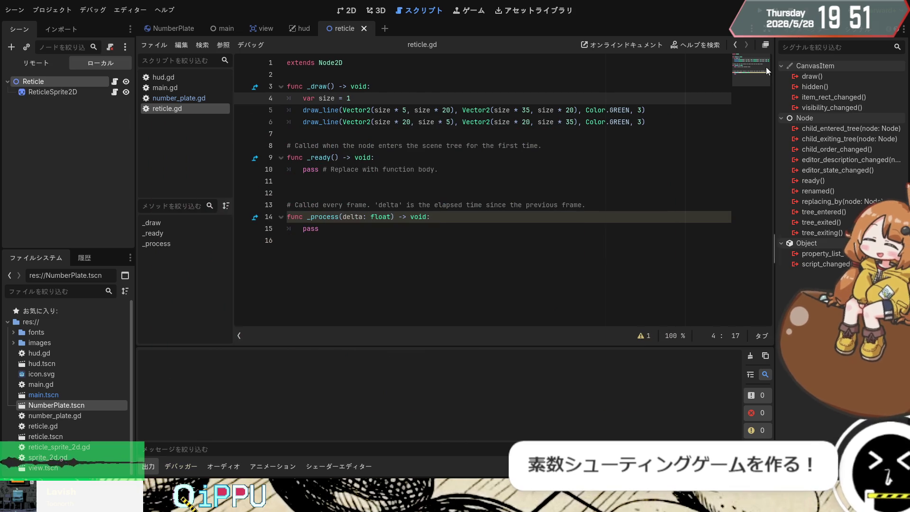
{"action": "key", "text": "F8"}
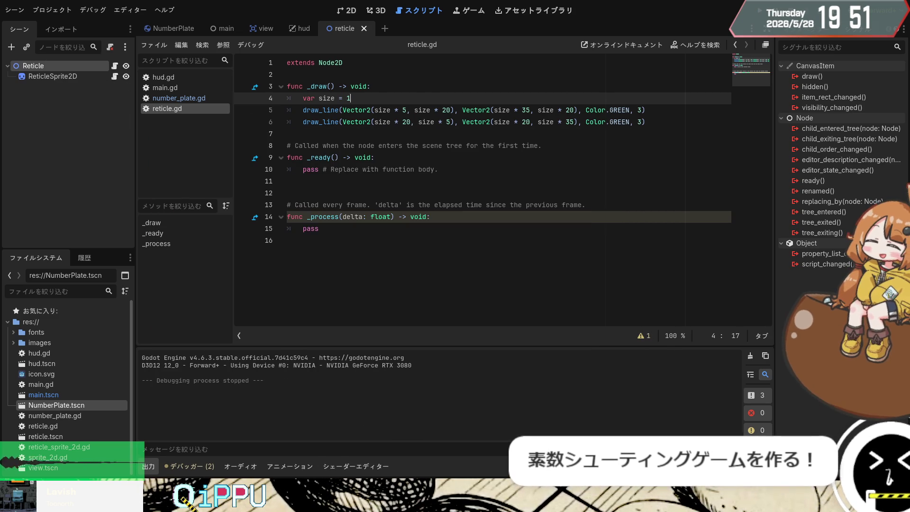
{"action": "key", "text": "BackSpace"}
{"action": "type", "text": "0.5"}
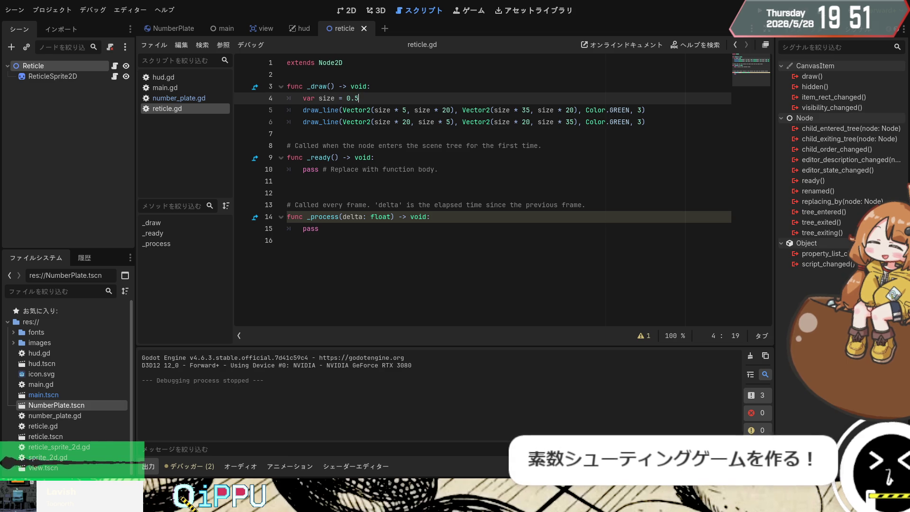
{"action": "key", "text": "F6"}
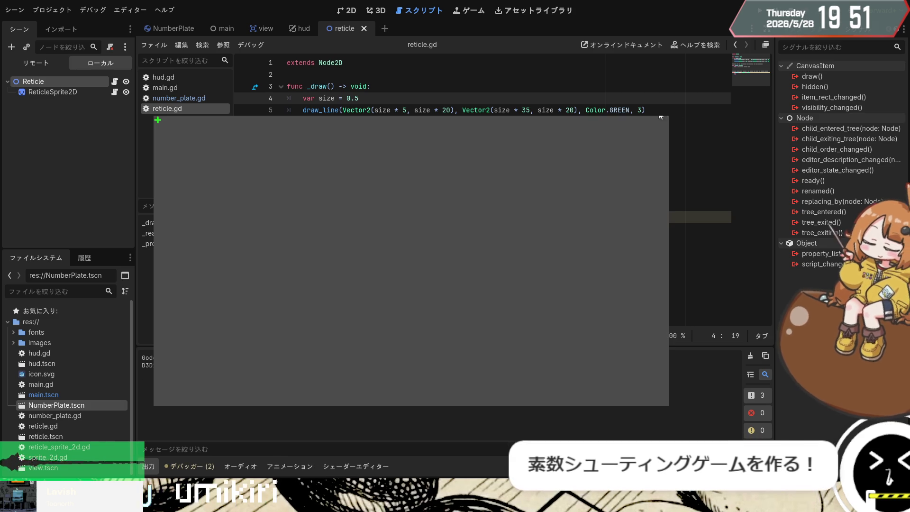
{"action": "key", "text": "F8"}
Set the reticle size to 0.8, test-run it, and move to the HUD scene
{"action": "key", "text": "BackSpace"}
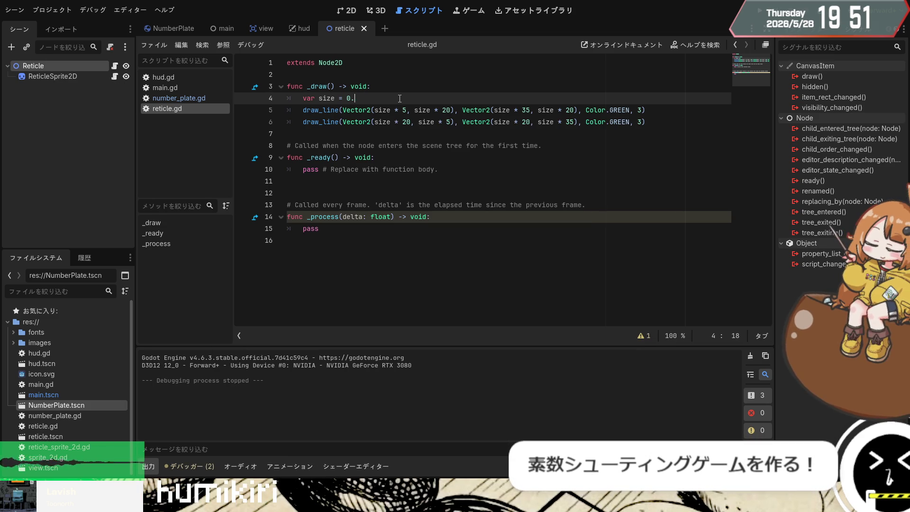
{"action": "key", "text": "F6"}
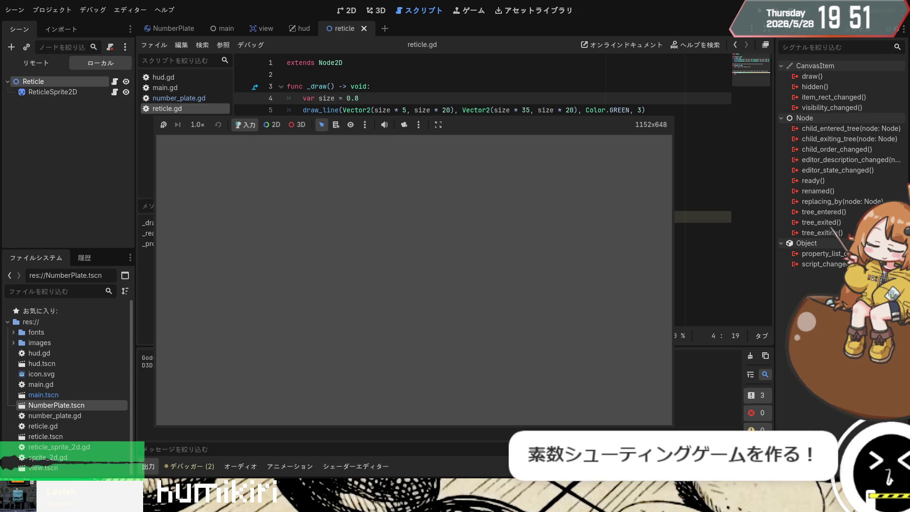
{"action": "key", "text": "F8"}
{"action": "left_click", "coordinate": [399, 157]}
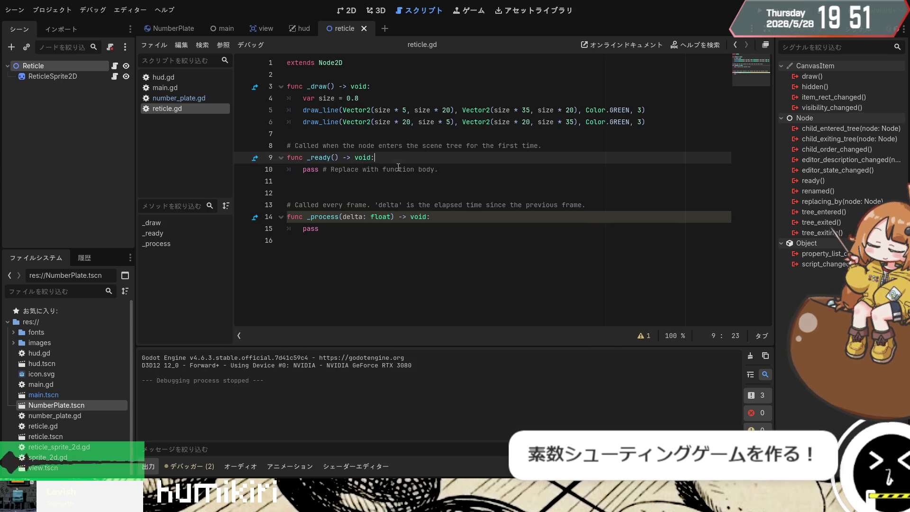
{"action": "left_click", "coordinate": [300, 29]}
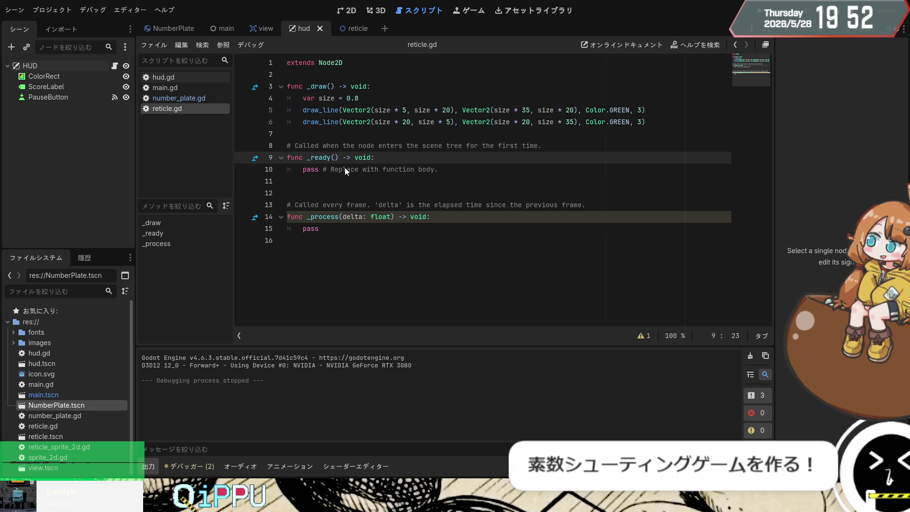
Instance reticle.tscn under the HUD node, test-run the game, and return to the reticle scene
{"action": "key", "text": "ctrl+shift+z"}
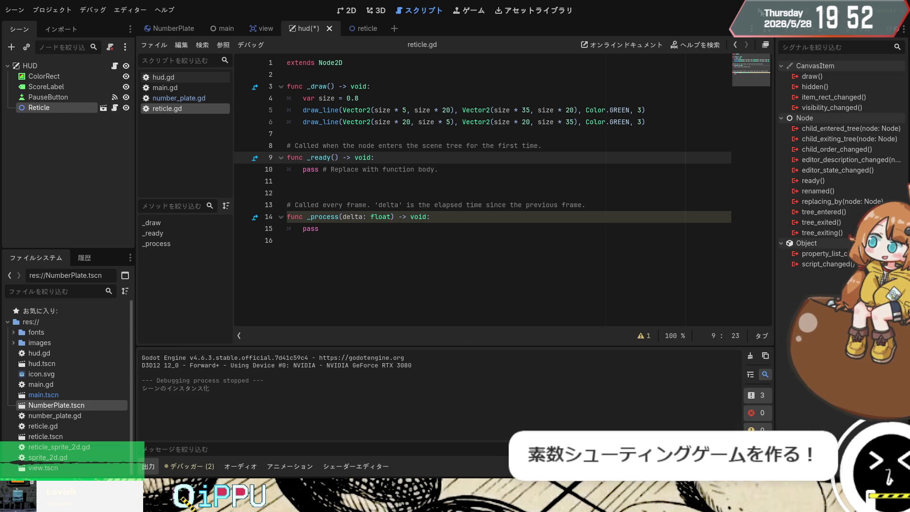
{"action": "key", "text": "F5"}
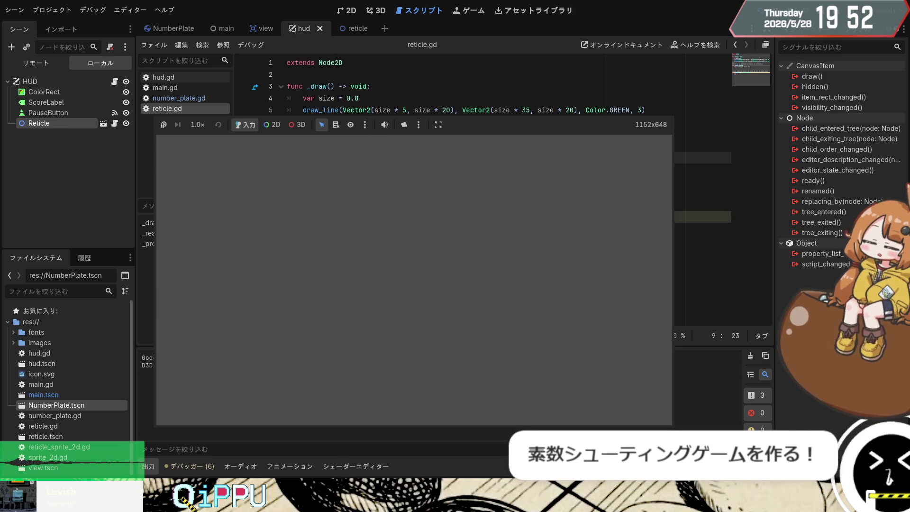
{"action": "key", "text": "F8"}
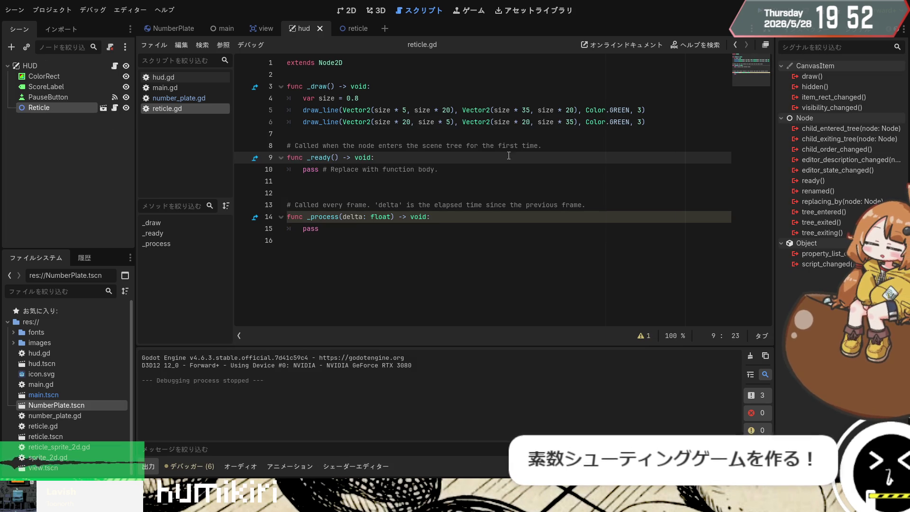
{"action": "left_click", "coordinate": [350, 30]}
{"action": "left_click", "coordinate": [70, 133]}
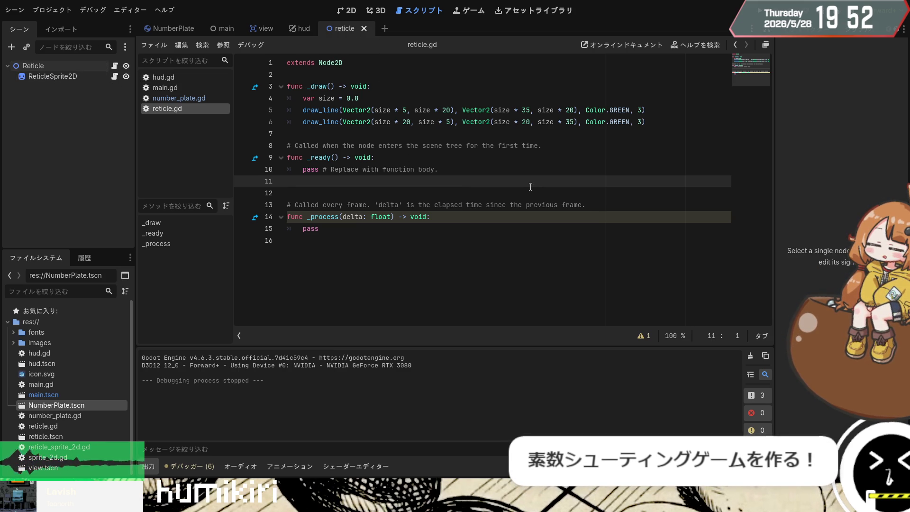
Delete the placeholder line under func _process(delta) in reticle.gd, leaving its body empty
{"action": "left_click", "coordinate": [455, 160]}
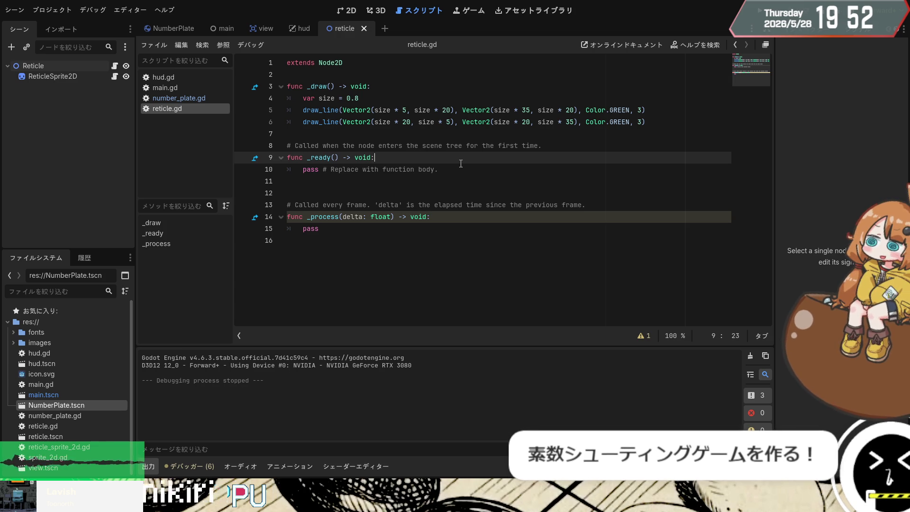
{"action": "left_click", "coordinate": [454, 219]}
{"action": "key", "text": "Down"}
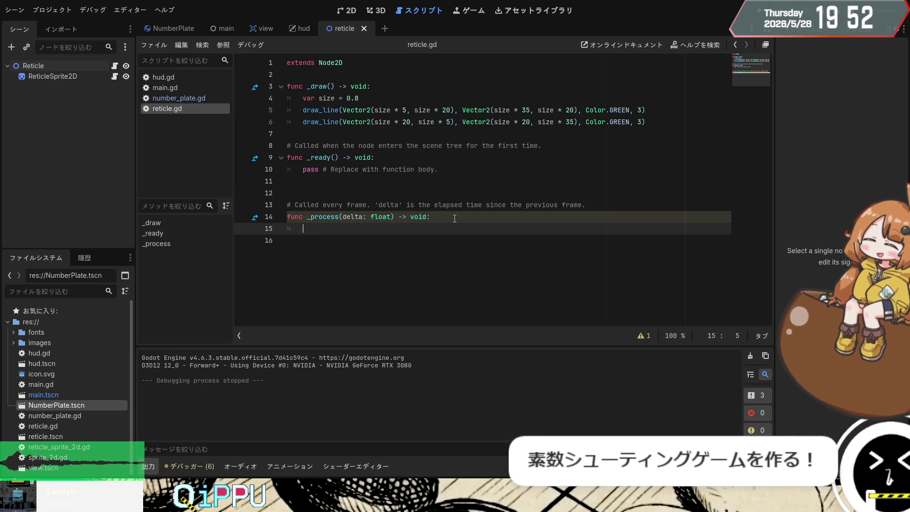
{"action": "type", "text": "o"}
{"action": "key", "text": "BackSpace"}
{"action": "key", "text": "BackSpace"}
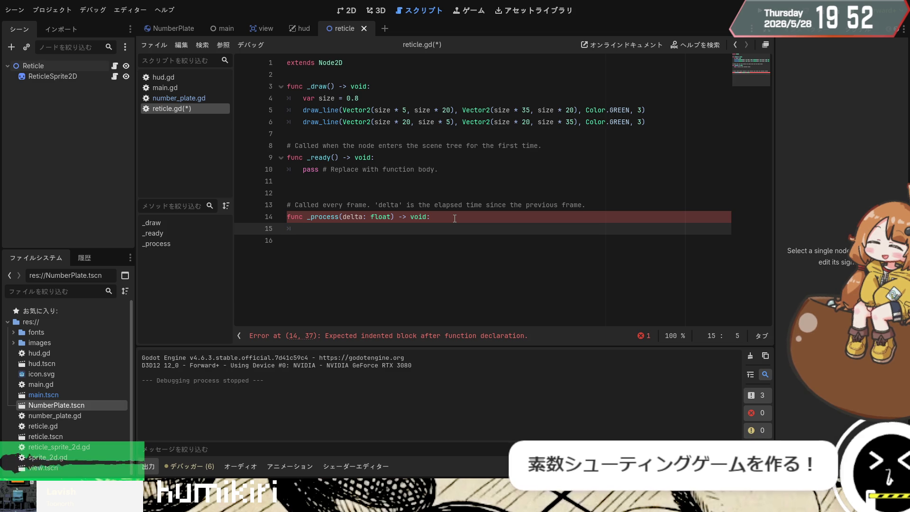
{"action": "left_click", "coordinate": [259, 28]}
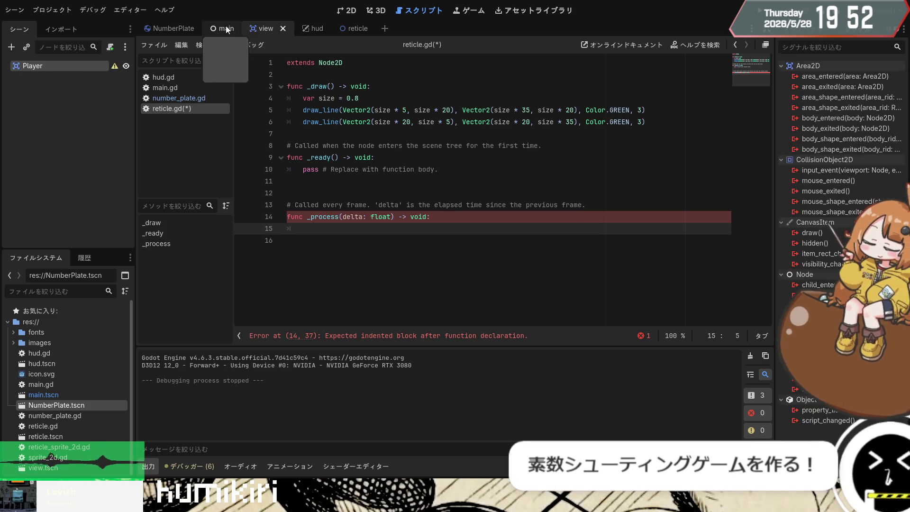
In main.gd's pause handler, erase the unfinished toggle expression and start a fresh assignment line
{"action": "left_click", "coordinate": [226, 29]}
{"action": "left_click", "coordinate": [176, 87]}
{"action": "scroll", "coordinate": [420, 150], "scroll_direction": "up", "scroll_amount": 2}
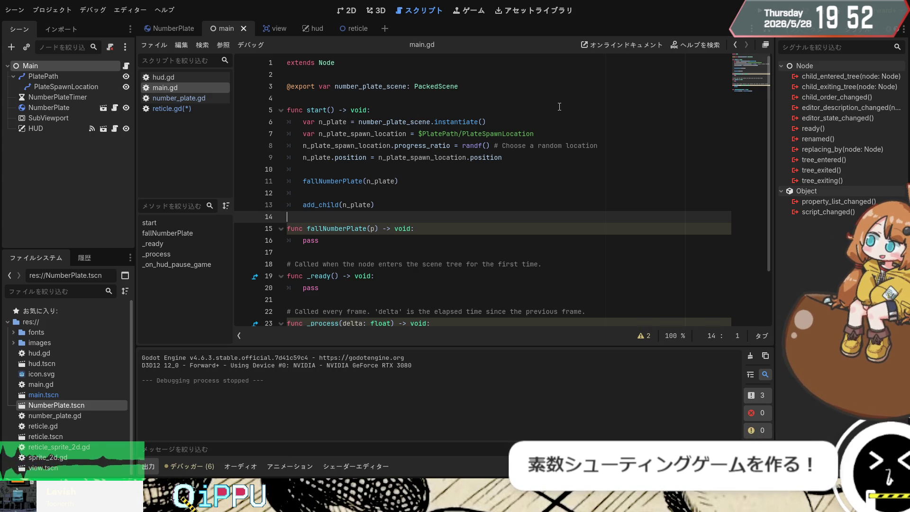
{"action": "left_click", "coordinate": [353, 28]}
{"action": "scroll", "coordinate": [442, 167], "scroll_direction": "down", "scroll_amount": 2}
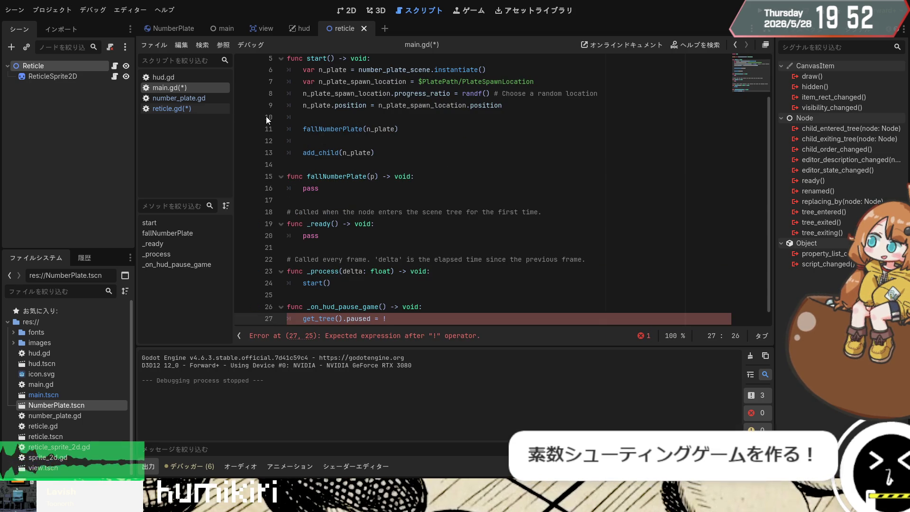
{"action": "key", "text": "shift+Home"}
{"action": "key", "text": "BackSpace"}
{"action": "type", "text": "after_state = !"}
{"action": "key", "text": "End"}
{"action": "key", "text": "Return"}
{"action": "type", "text": "get_tree().paused = after_state"}
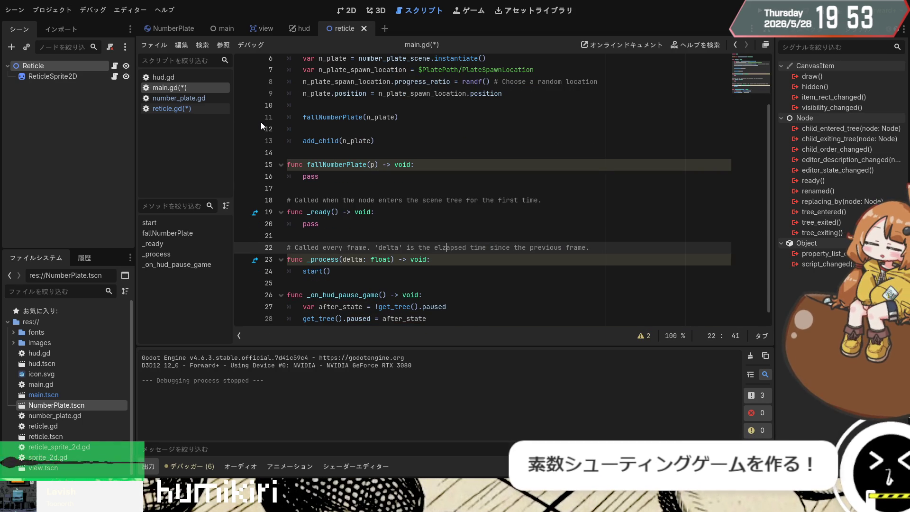
Rewrite line 27 as get_tree().paused = !get_tree().paused and save main.gd
{"action": "key", "text": "ctrl+z"}
{"action": "key", "text": "ctrl+z"}
{"action": "key", "text": "ctrl+z"}
{"action": "key", "text": "ctrl+z"}
{"action": "key", "text": "ctrl+z"}
{"action": "key", "text": "ctrl+z"}
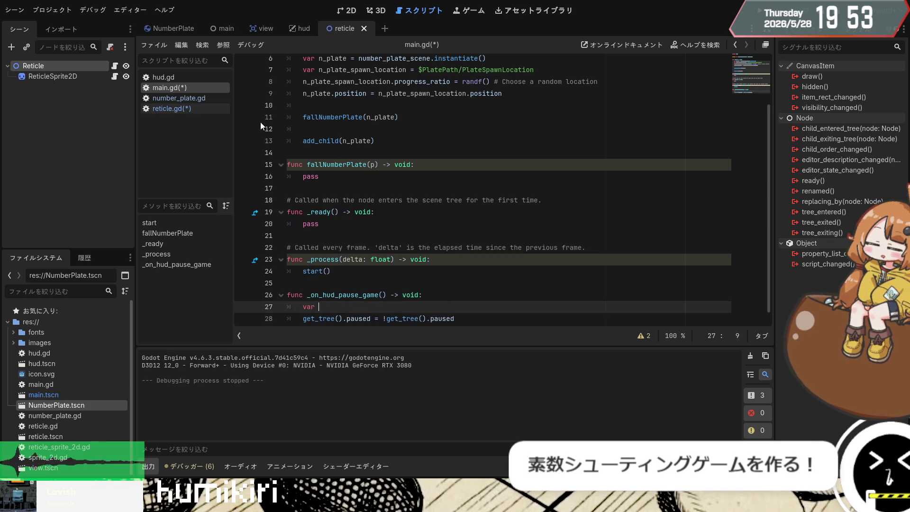
{"action": "key", "text": "ctrl+z"}
{"action": "key", "text": "ctrl+z"}
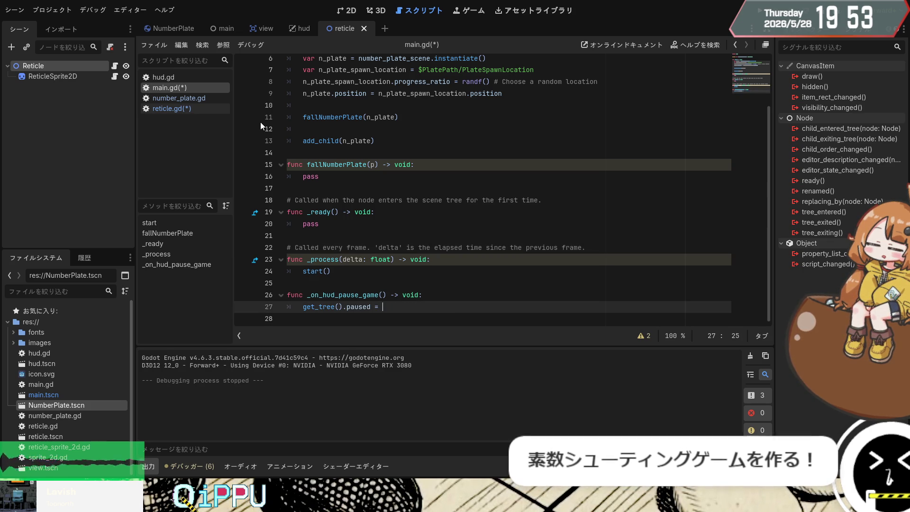
{"action": "key", "text": "ctrl+y"}
{"action": "key", "text": "ctrl+y"}
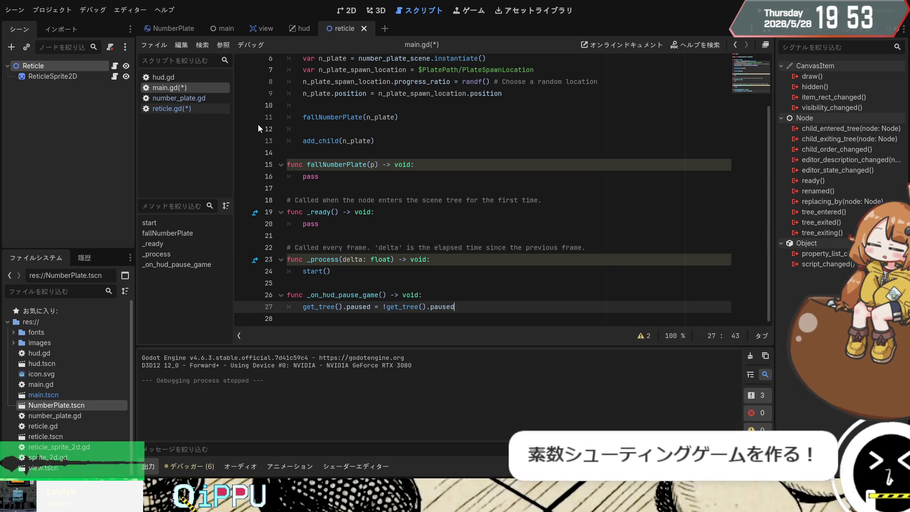
{"action": "key", "text": "ctrl+s"}
{"action": "key", "text": "ctrl+a"}
{"action": "left_click", "coordinate": [520, 152]}
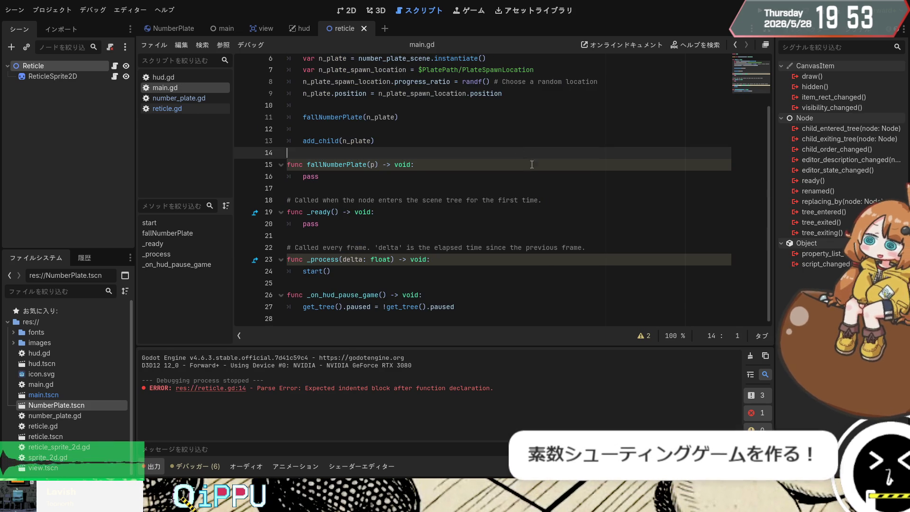
Test-run the game, undo reticle.gd until _process has pass again, save it, and stop the run
{"action": "left_click", "coordinate": [519, 164]}
{"action": "key", "text": "F5"}
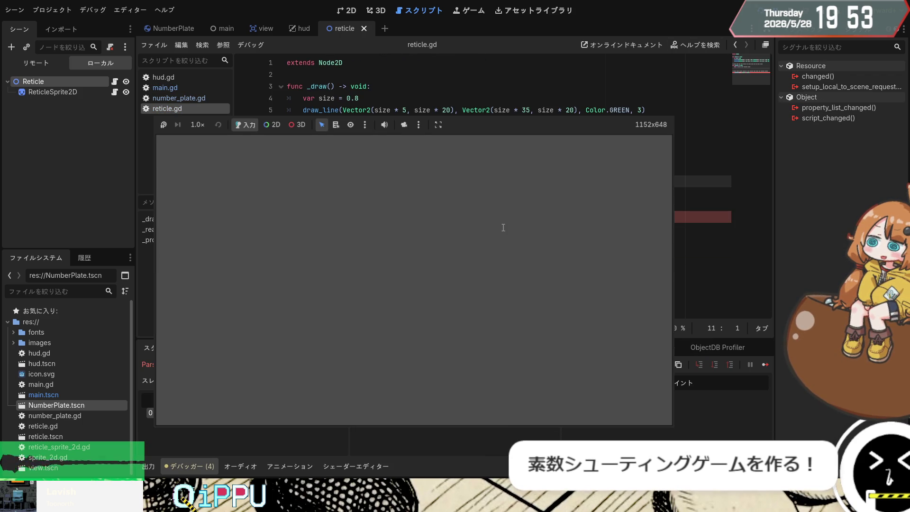
{"action": "key", "text": "ctrl+z"}
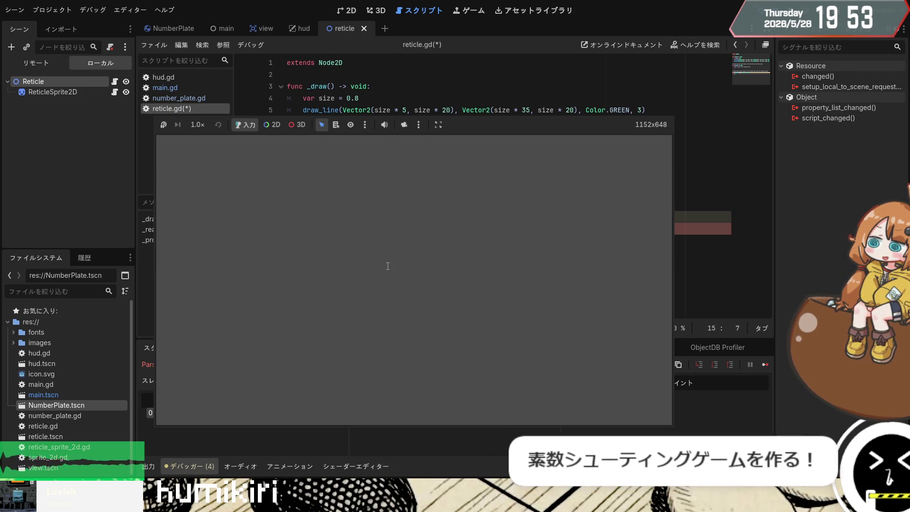
{"action": "key", "text": "ctrl+z"}
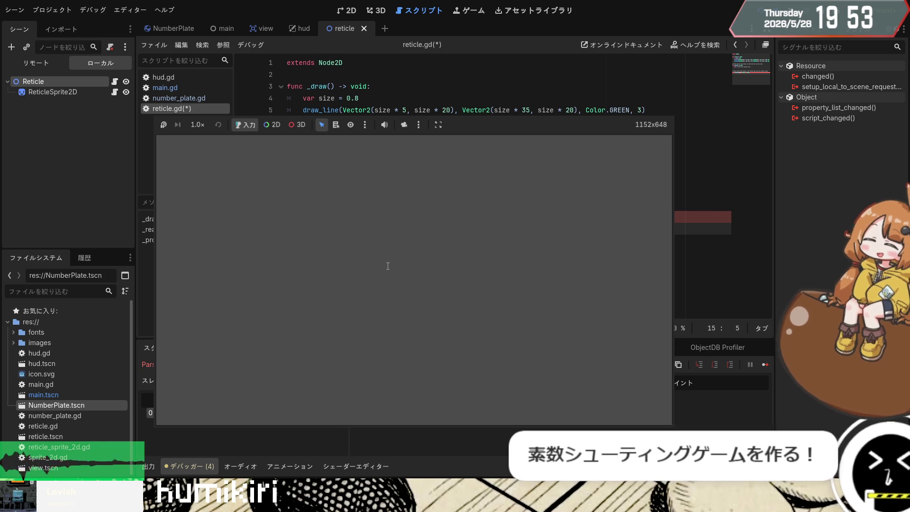
{"action": "key", "text": "ctrl+z"}
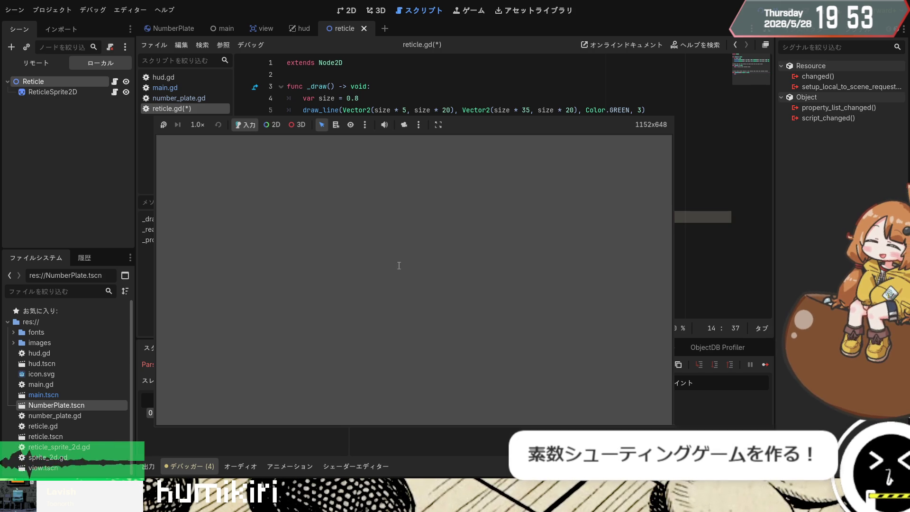
{"action": "key", "text": "ctrl+z"}
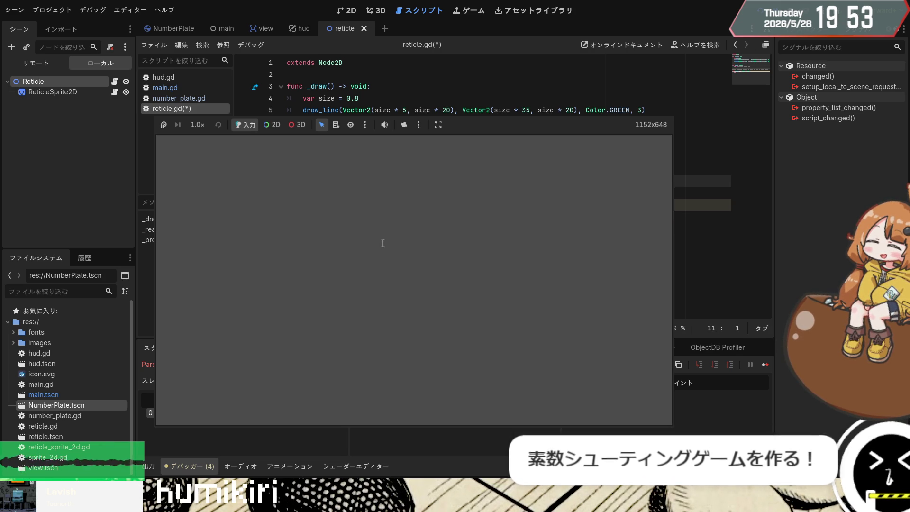
{"action": "key", "text": "ctrl+s"}
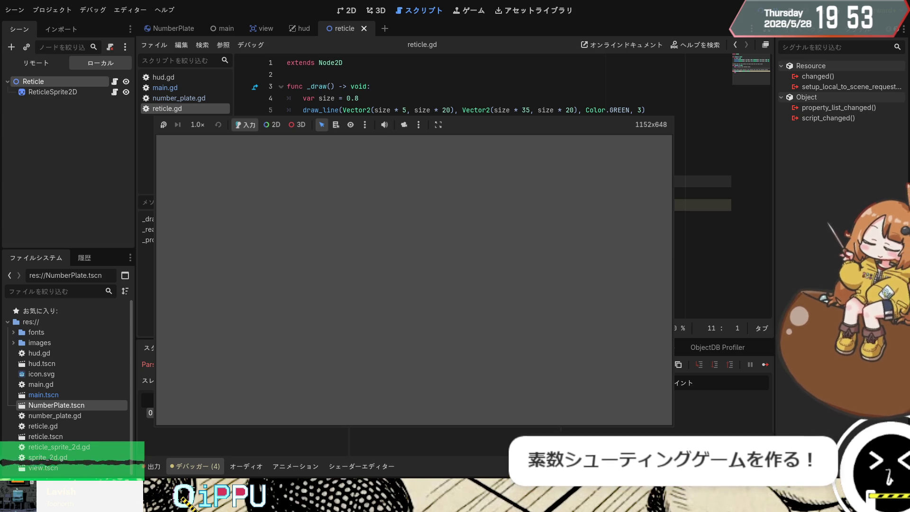
{"action": "key", "text": "F8"}
{"action": "left_click", "coordinate": [481, 121]}
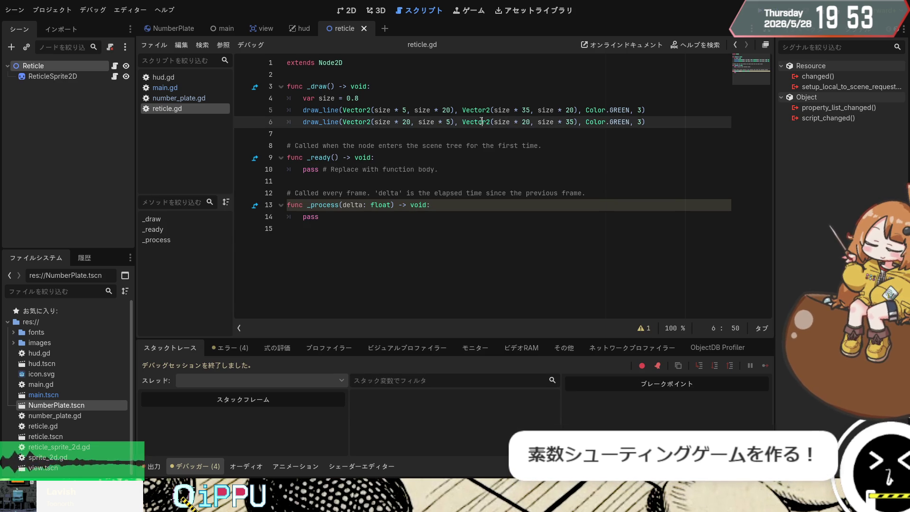
Select the HUD root node and open hud.gd with the caret after the pause_game signal
{"action": "left_click", "coordinate": [295, 32]}
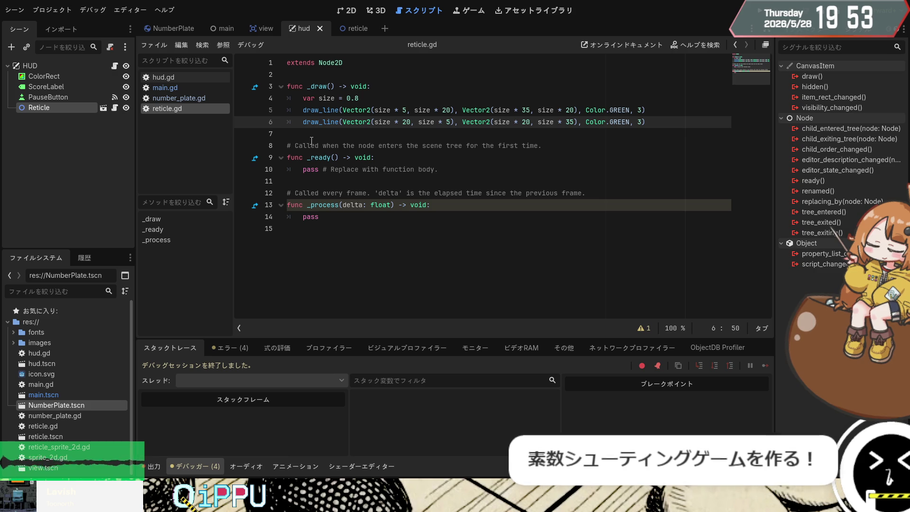
{"action": "left_click", "coordinate": [51, 67]}
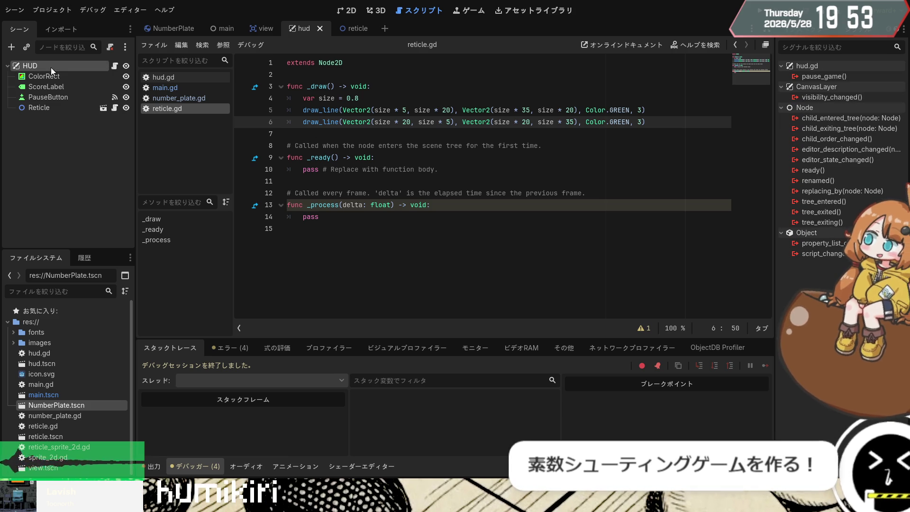
{"action": "left_click", "coordinate": [166, 77]}
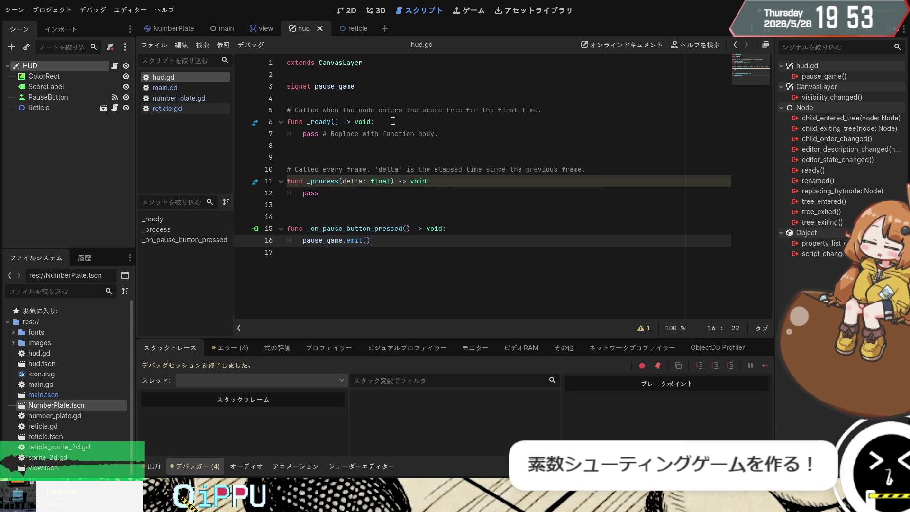
{"action": "left_click", "coordinate": [400, 86]}
Discard a half-typed function under signal pause_game and tidy the blank lines beneath it
{"action": "key", "text": "Return"}
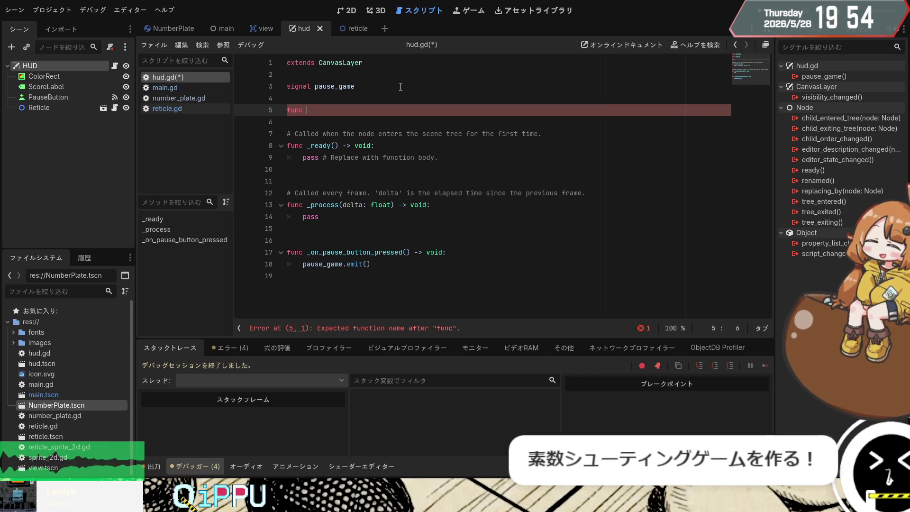
{"action": "type", "text": "t"}
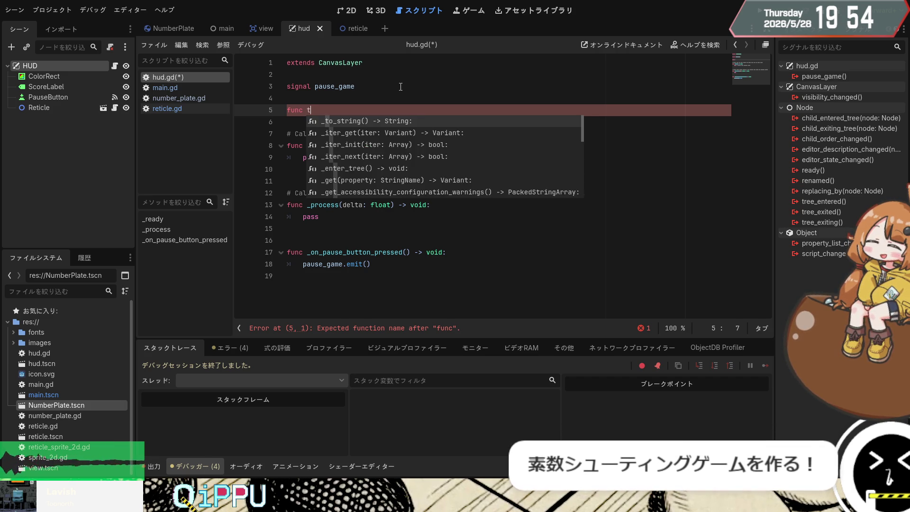
{"action": "type", "text": "race_"}
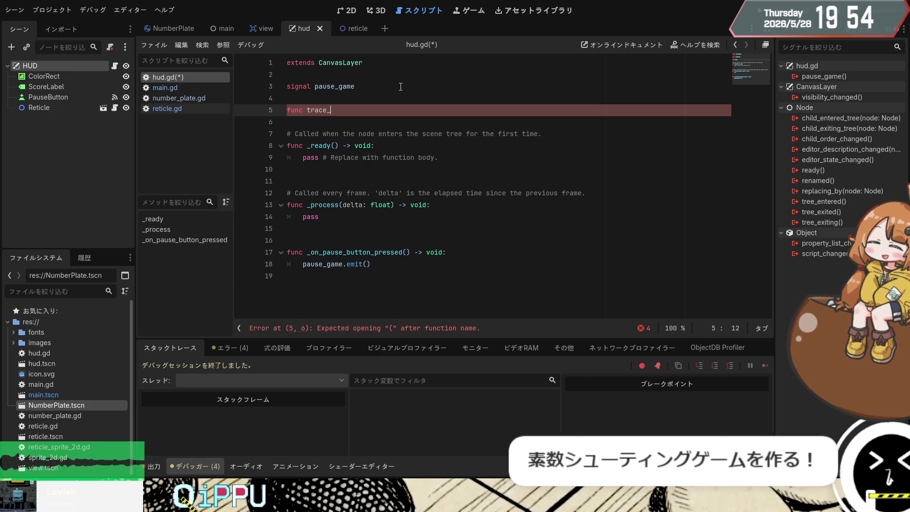
{"action": "key", "text": "BackSpace"}
{"action": "key", "text": "BackSpace"}
{"action": "key", "text": "BackSpace"}
{"action": "key", "text": "BackSpace"}
{"action": "key", "text": "BackSpace"}
{"action": "key", "text": "BackSpace"}
{"action": "key", "text": "BackSpace"}
{"action": "key", "text": "BackSpace"}
{"action": "key", "text": "BackSpace"}
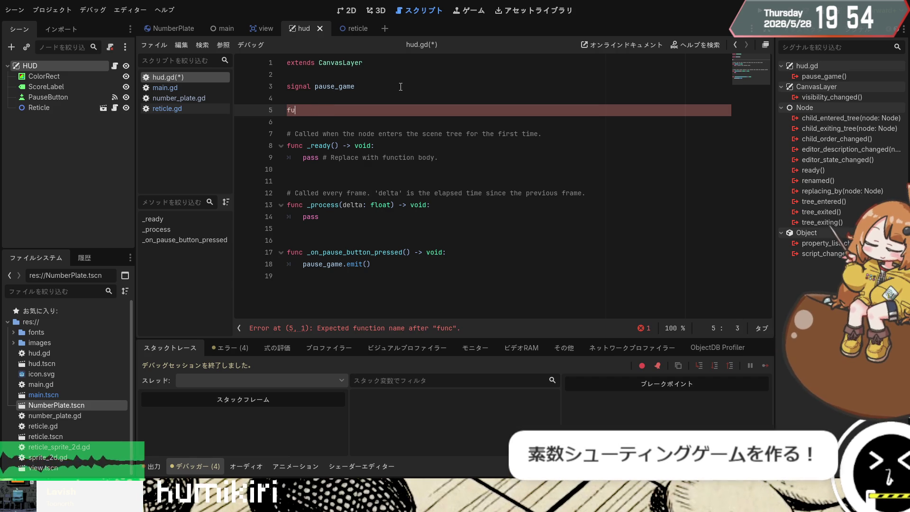
{"action": "key", "text": "BackSpace"}
{"action": "key", "text": "BackSpace"}
{"action": "key", "text": "BackSpace"}
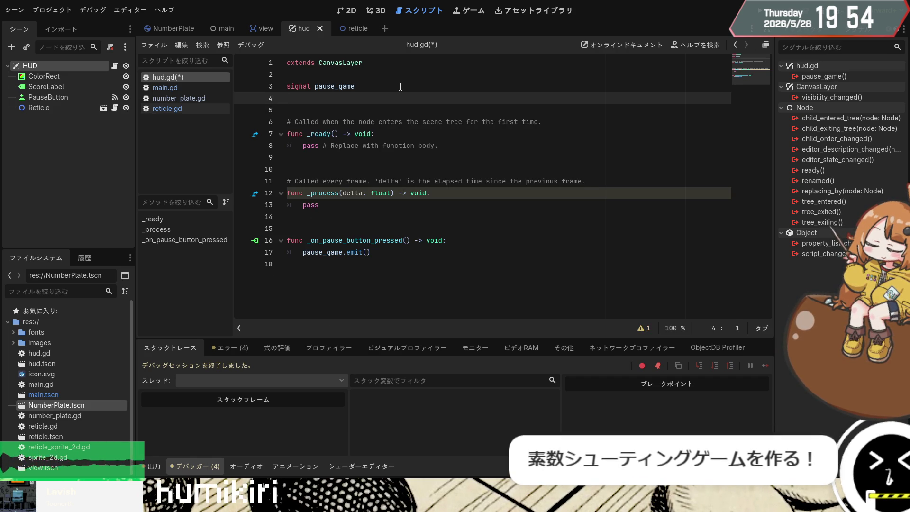
{"action": "key", "text": "Return"}
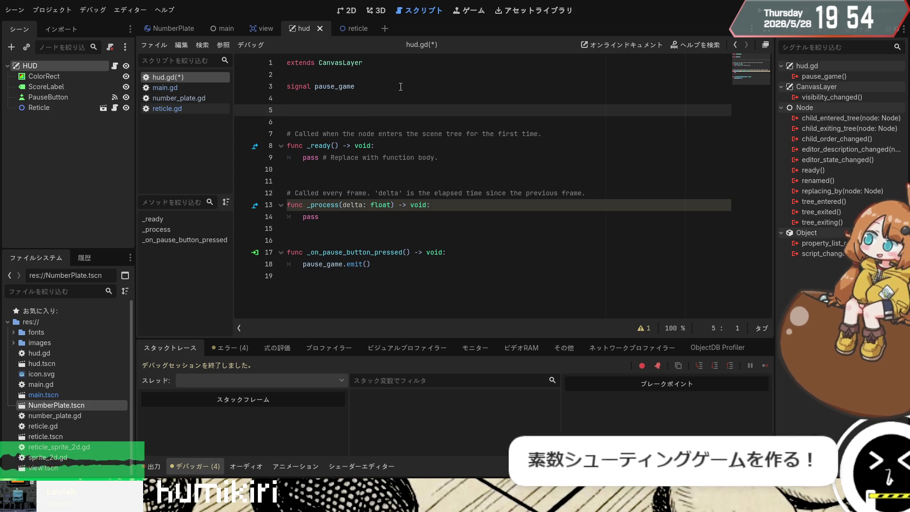
{"action": "key", "text": "BackSpace"}
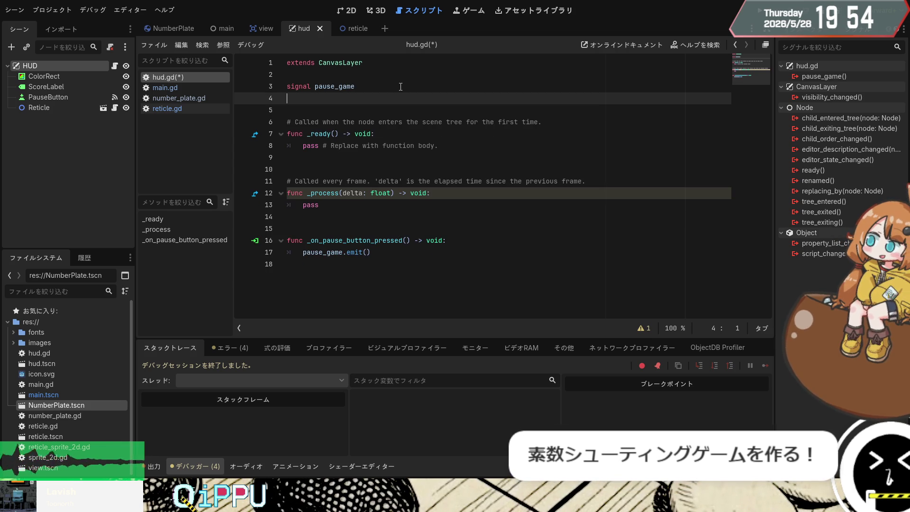
{"action": "key", "text": "Delete"}
{"action": "key", "text": "Down"}
{"action": "key", "text": "Down"}
{"action": "key", "text": "Down"}
{"action": "key", "text": "Down"}
{"action": "key", "text": "Down"}
{"action": "key", "text": "Down"}
{"action": "key", "text": "Down"}
{"action": "key", "text": "Down"}
Empty the _process body, restore the blank lines, and open a new line after extends CanvasLayer
{"action": "key", "text": "End"}
{"action": "key", "text": "BackSpace"}
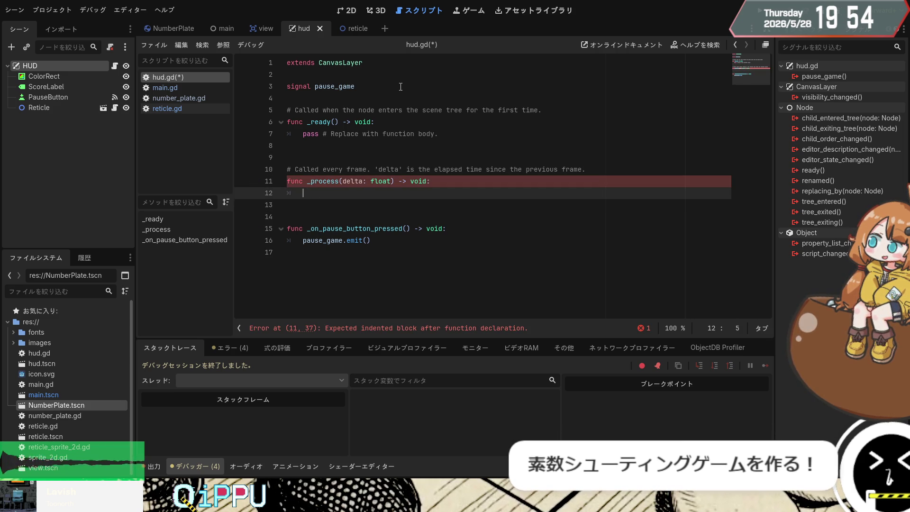
{"action": "key", "text": "ctrl+z"}
{"action": "key", "text": "ctrl+z"}
{"action": "key", "text": "ctrl+z"}
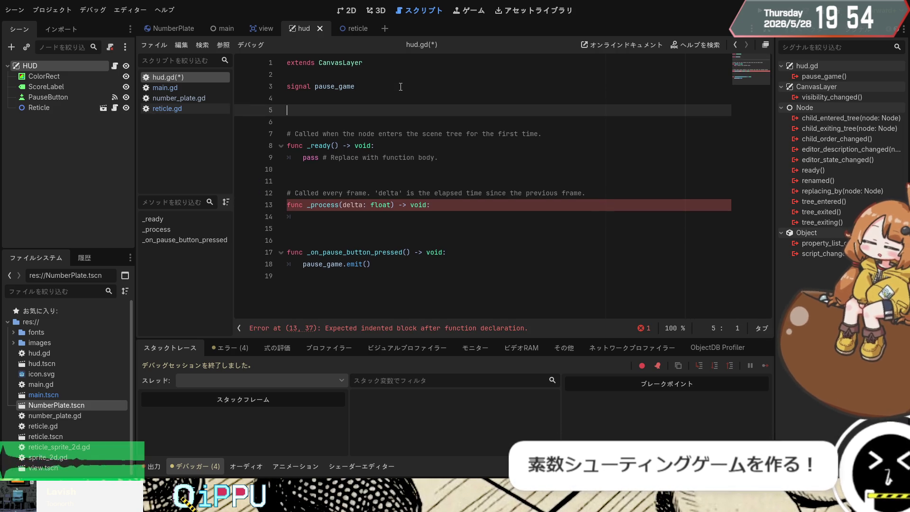
{"action": "key", "text": "Up"}
{"action": "key", "text": "Up"}
{"action": "key", "text": "Up"}
{"action": "key", "text": "Down"}
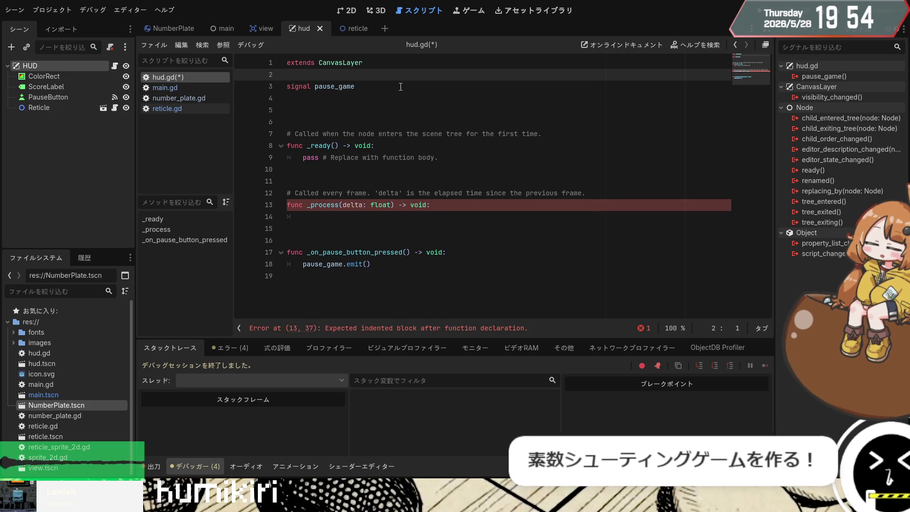
{"action": "key", "text": "Return"}
{"action": "type", "text": "@ex"}
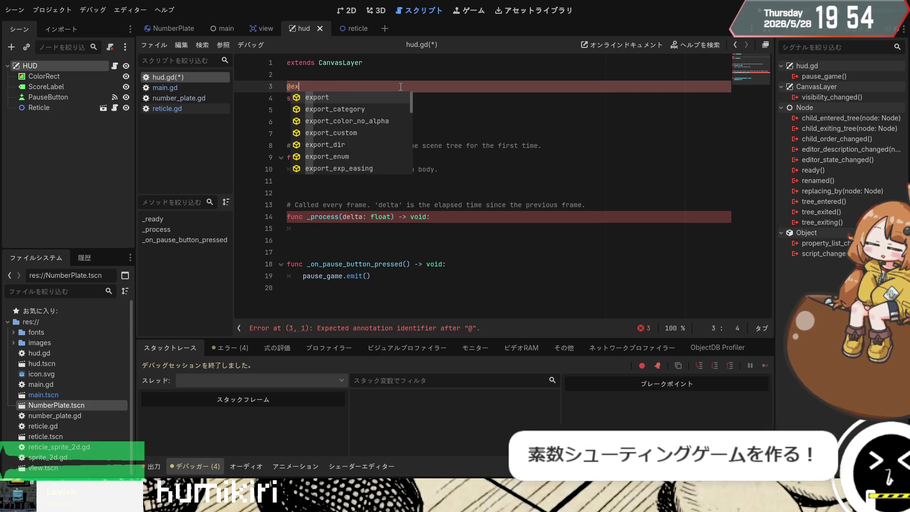
{"action": "type", "text": "tend"}
{"action": "key", "text": "BackSpace"}
{"action": "key", "text": "BackSpace"}
{"action": "key", "text": "BackSpace"}
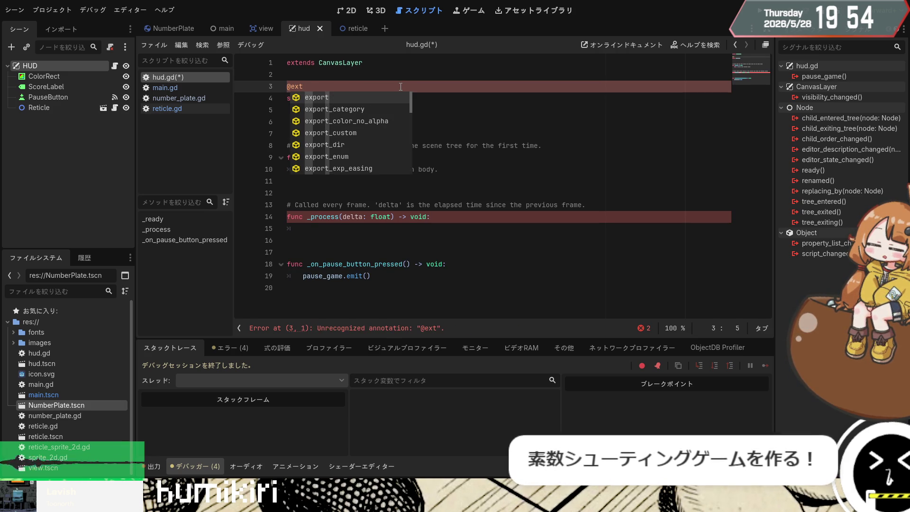
{"action": "key", "text": "BackSpace"}
{"action": "type", "text": "port "}
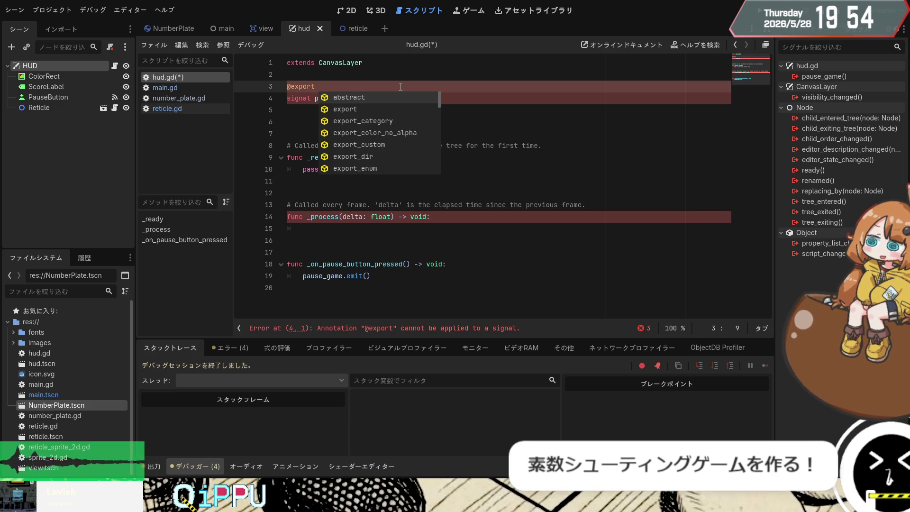
{"action": "type", "text": "Reticle"}
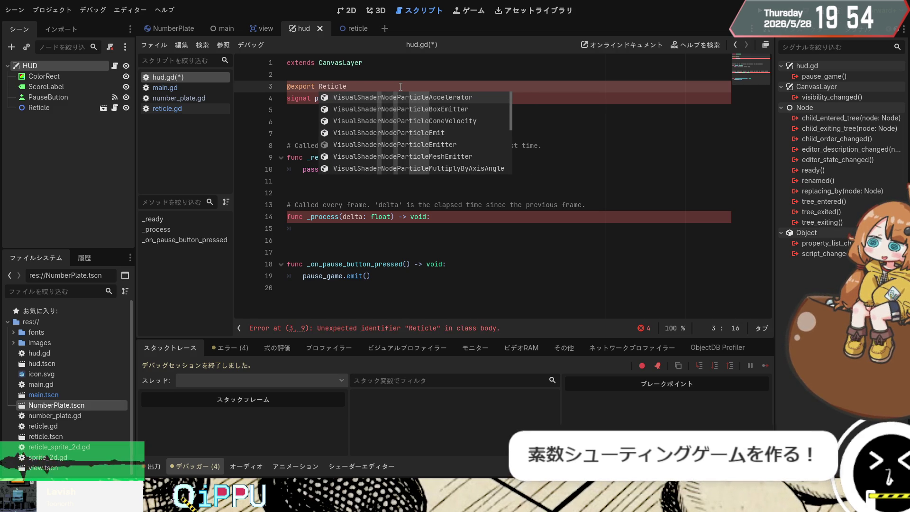
{"action": "left_click", "coordinate": [221, 29]}
Consult main.gd's export line, then return to hud.gd in the HUD scene
{"action": "left_click_drag", "start_coordinate": [358, 98], "coordinate": [297, 99]}
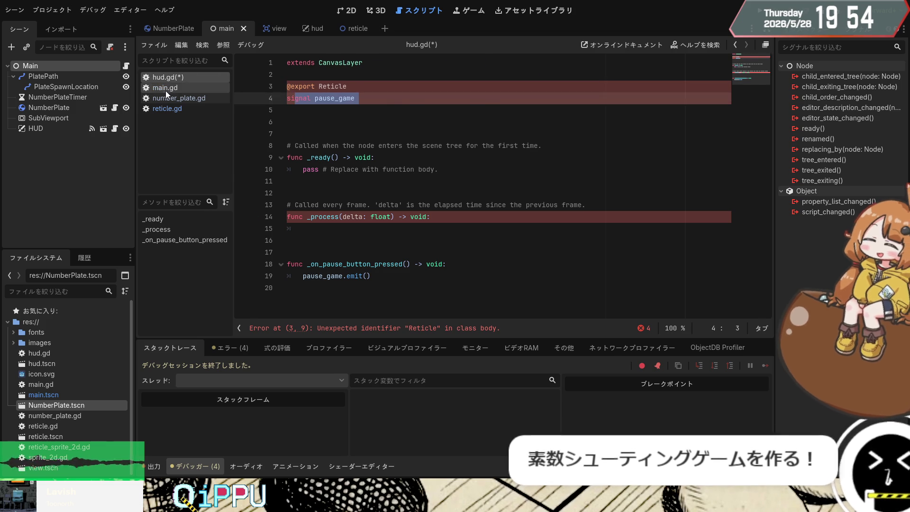
{"action": "left_click", "coordinate": [166, 89]}
{"action": "scroll", "coordinate": [287, 143], "scroll_direction": "up", "scroll_amount": 2}
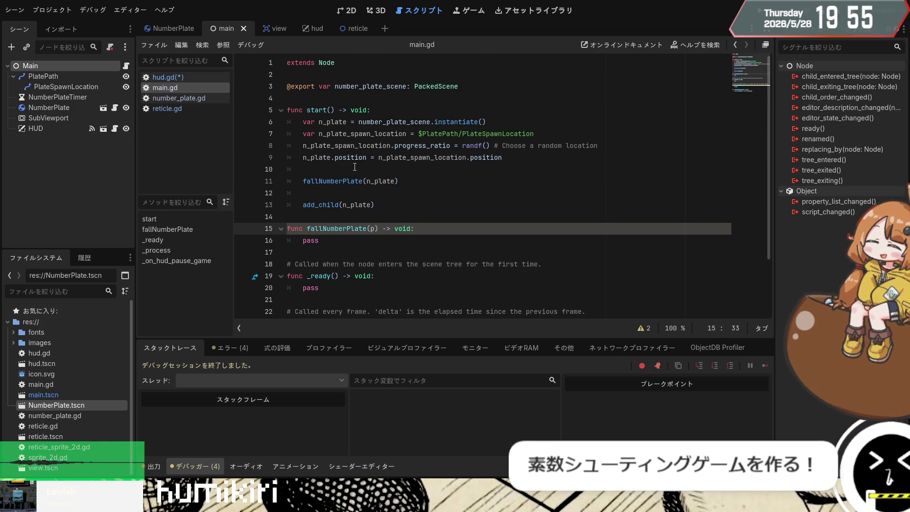
{"action": "left_click", "coordinate": [353, 32]}
{"action": "left_click", "coordinate": [298, 31]}
{"action": "left_click", "coordinate": [262, 31]}
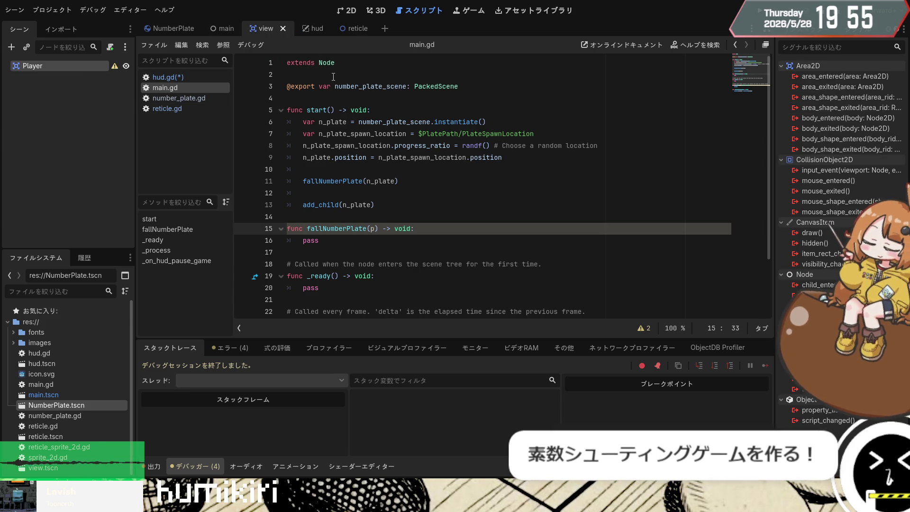
{"action": "left_click", "coordinate": [303, 31]}
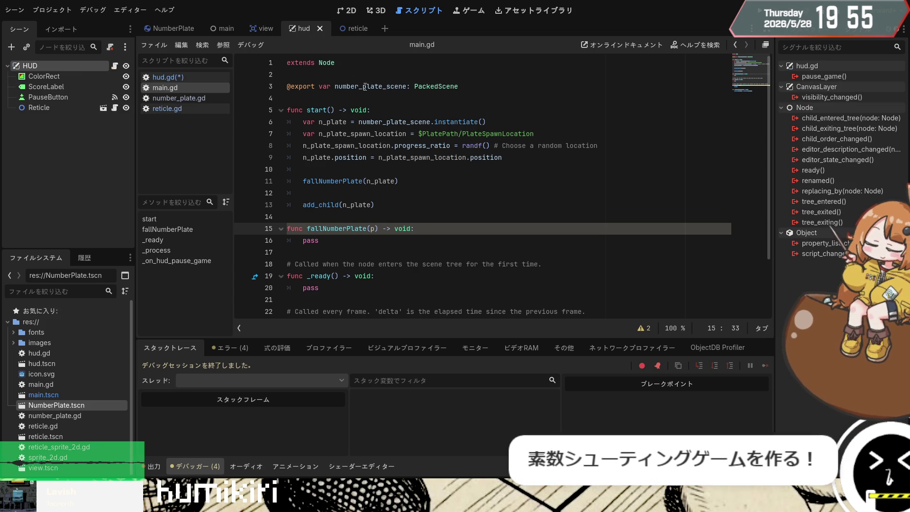
{"action": "left_click", "coordinate": [172, 76]}
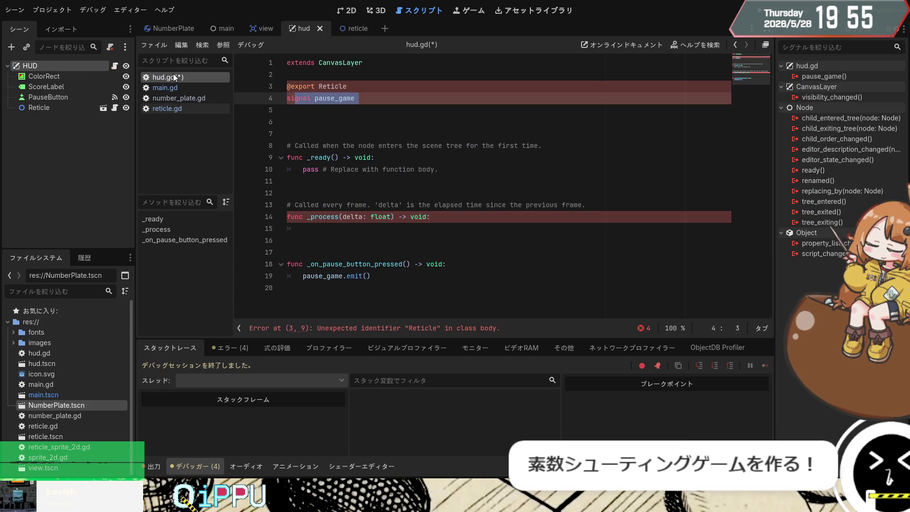
{"action": "left_click", "coordinate": [334, 97]}
{"action": "left_click", "coordinate": [319, 87]}
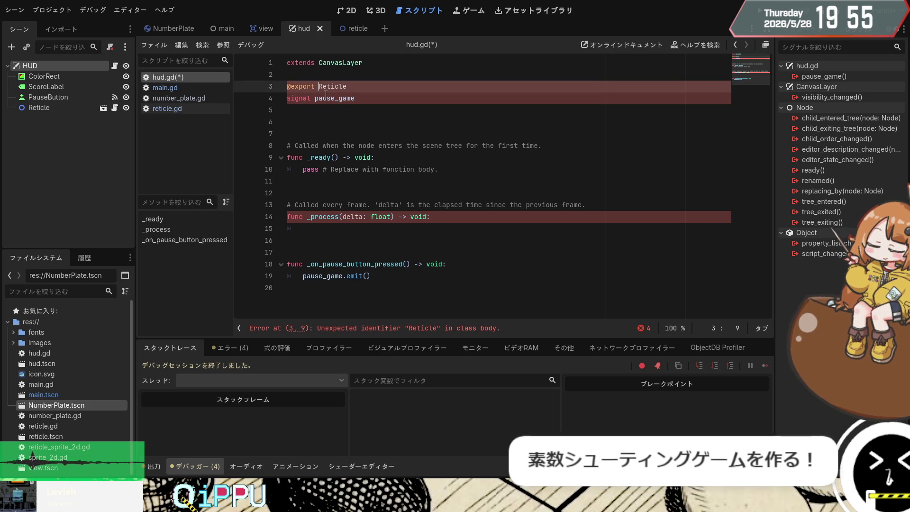
{"action": "left_click", "coordinate": [377, 89]}
{"action": "key", "text": "alt+Down"}
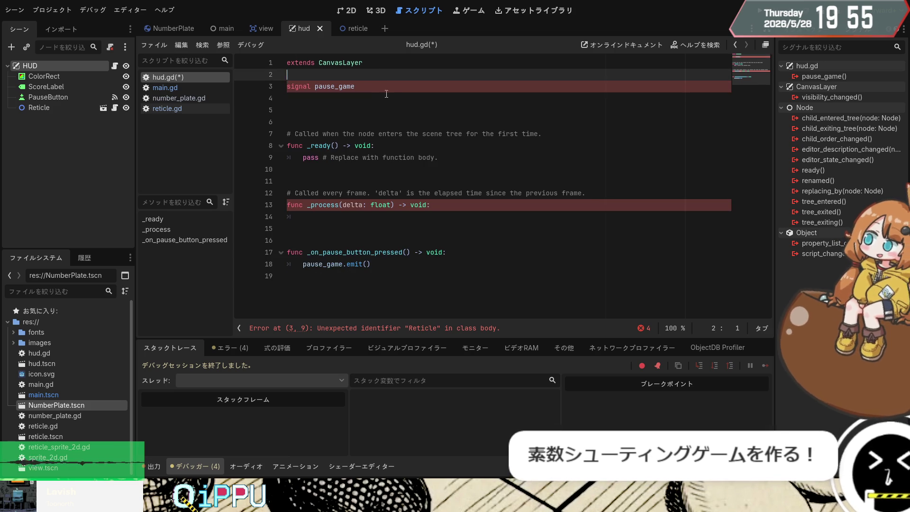
Move the export line down and rename it to reticle_scene without the stray equals sign
{"action": "key", "text": "alt+Down"}
{"action": "key", "text": "ctrl+Left"}
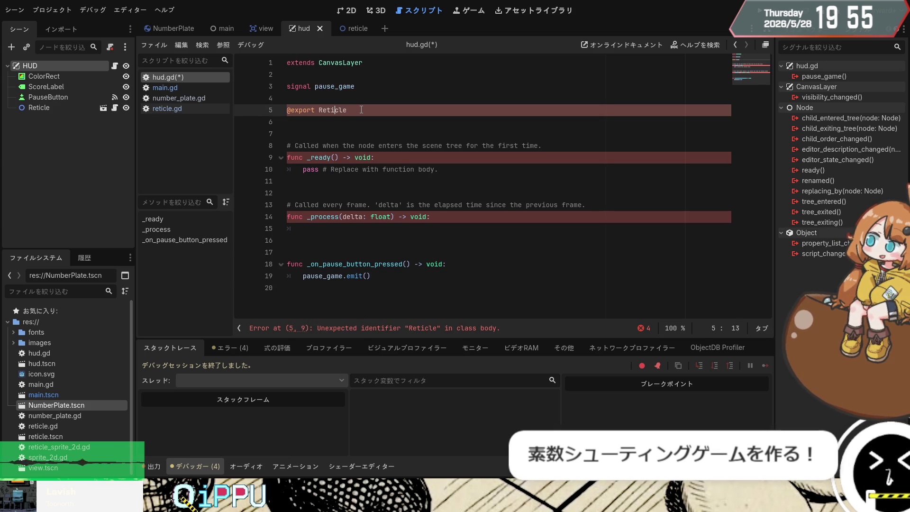
{"action": "type", "text": "var"}
{"action": "left_click", "coordinate": [361, 110]}
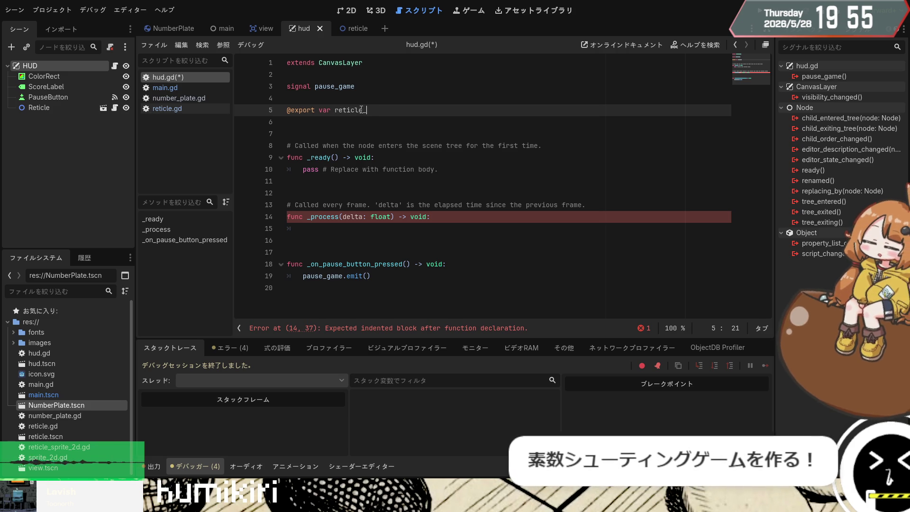
{"action": "type", "text": "_scene ="}
{"action": "key", "text": "BackSpace"}
{"action": "key", "text": "BackSpace"}
{"action": "type", "text": ": Packed"}
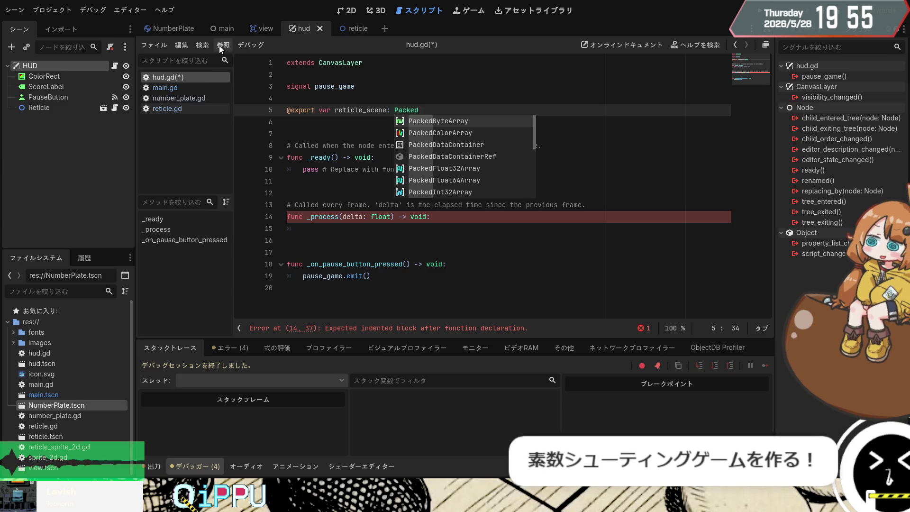
Check main.gd's export declaration, then give reticle_scene the PackedScene type
{"action": "left_click", "coordinate": [222, 30]}
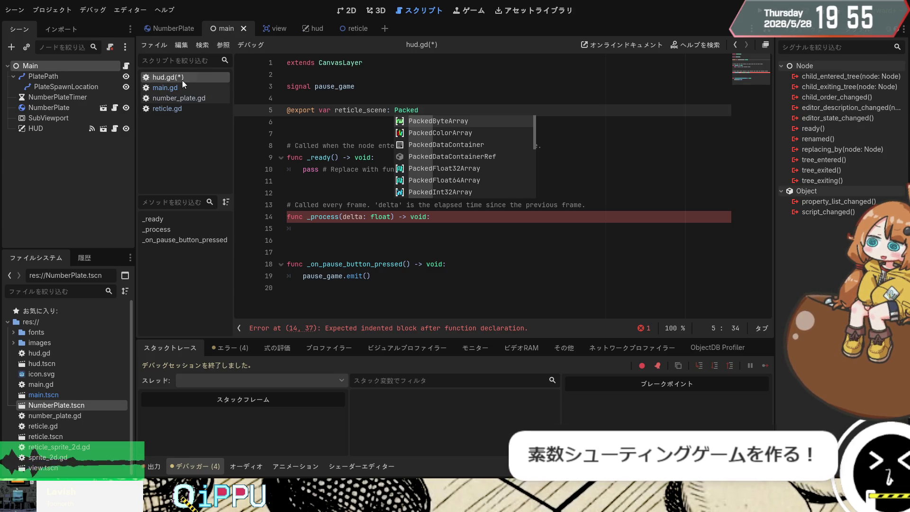
{"action": "left_click", "coordinate": [179, 91]}
{"action": "left_click", "coordinate": [168, 77]}
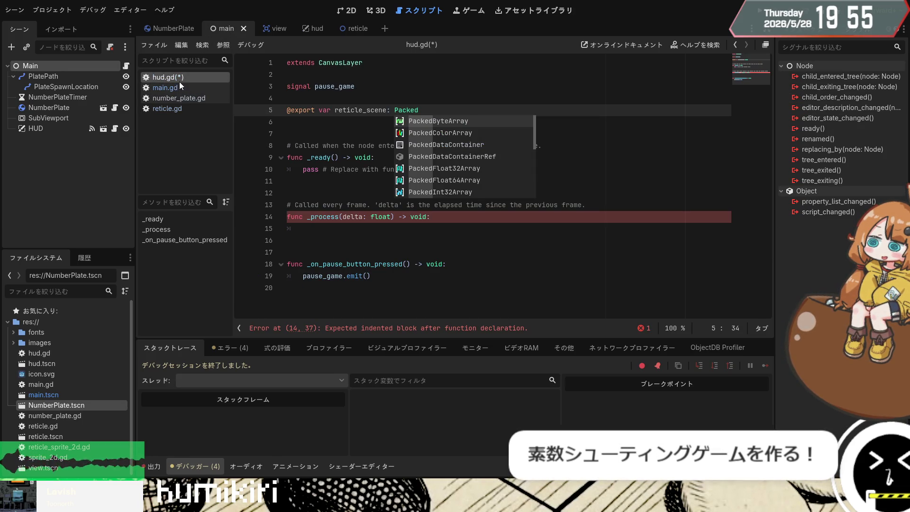
{"action": "type", "text": "Sec"}
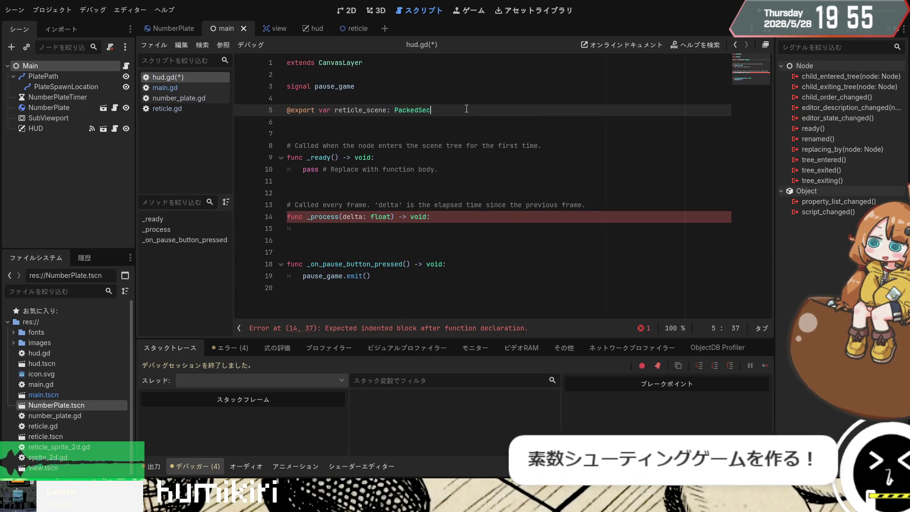
{"action": "type", "text": "e"}
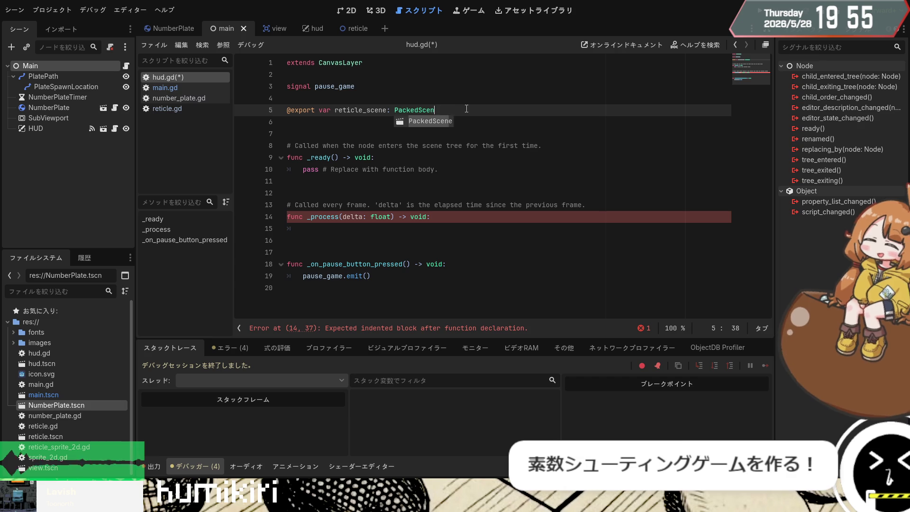
{"action": "key", "text": "Return"}
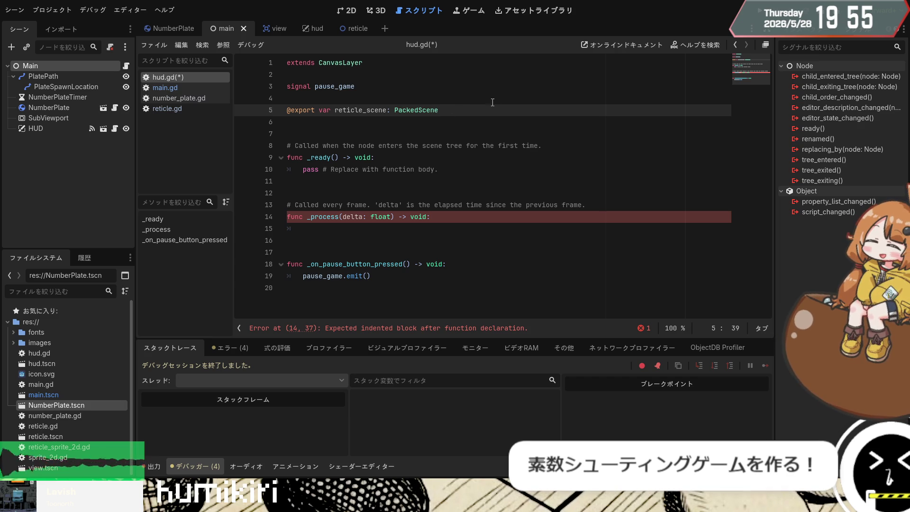
{"action": "left_click", "coordinate": [480, 129]}
Begin a reticle_scene.position = statement inside the _process body
{"action": "key", "text": "Down"}
{"action": "key", "text": "Down"}
{"action": "key", "text": "Down"}
{"action": "key", "text": "Down"}
{"action": "key", "text": "Down"}
{"action": "key", "text": "Down"}
{"action": "key", "text": "Down"}
{"action": "key", "text": "Down"}
{"action": "key", "text": "Tab"}
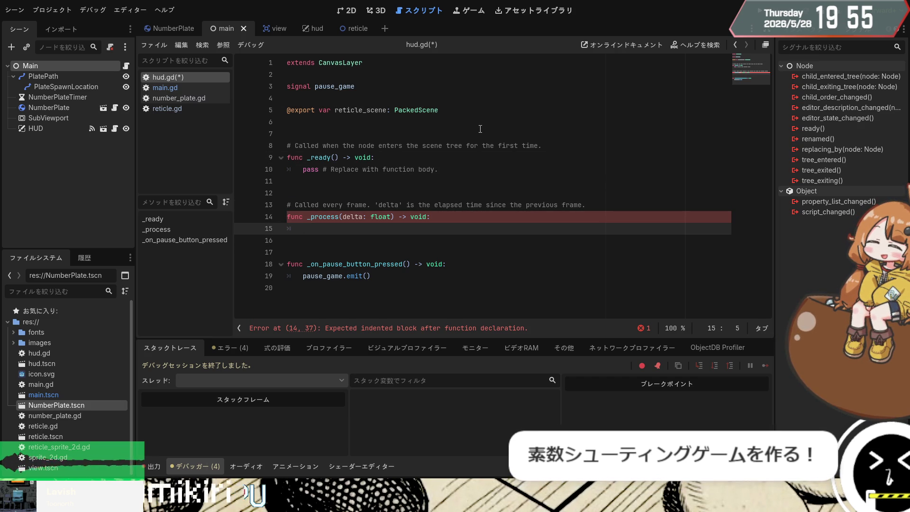
{"action": "type", "text": "reticle"}
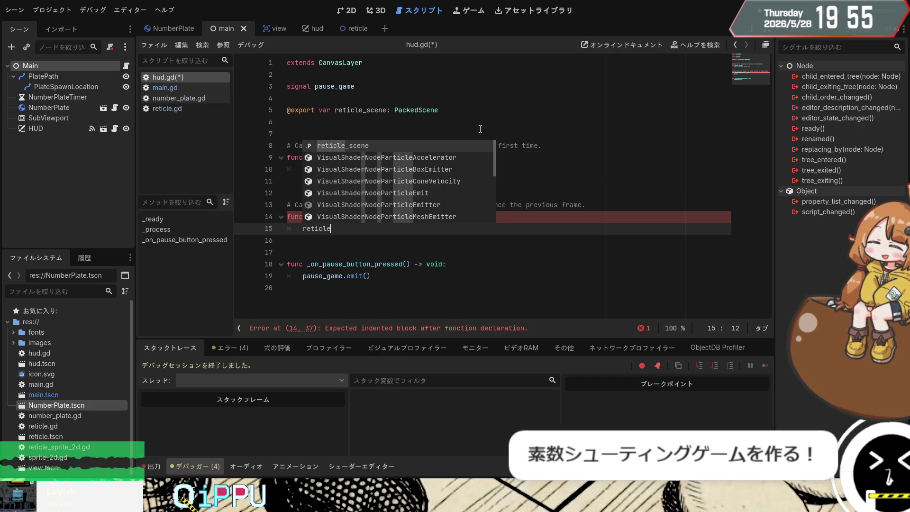
{"action": "type", "text": "_"}
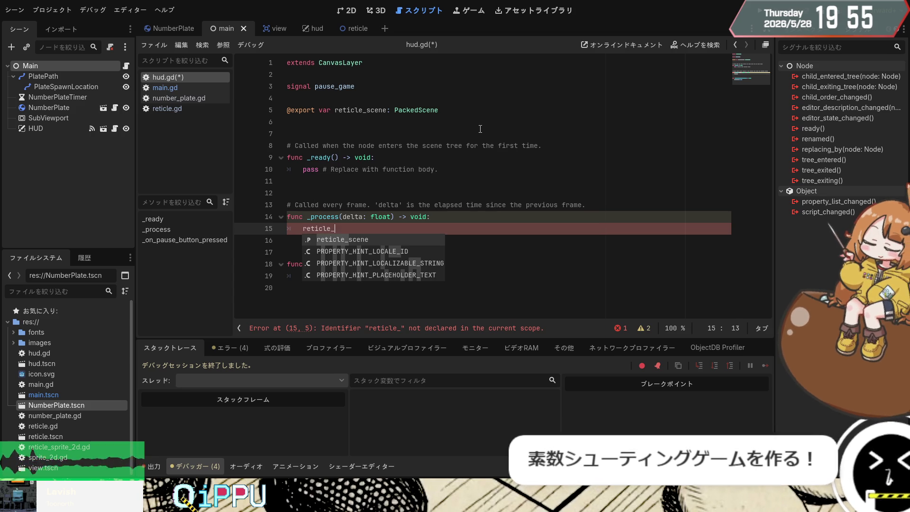
{"action": "type", "text": "sce"}
{"action": "key", "text": "Return"}
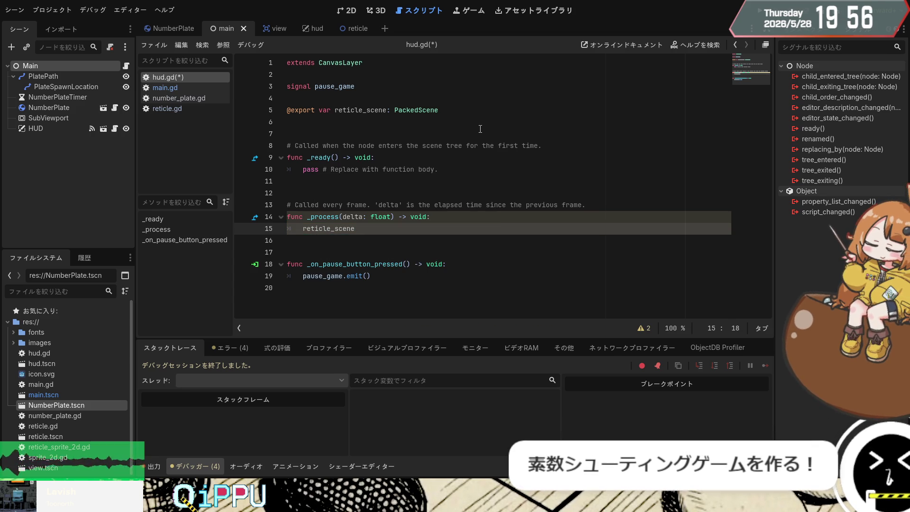
{"action": "type", "text": ".position ="}
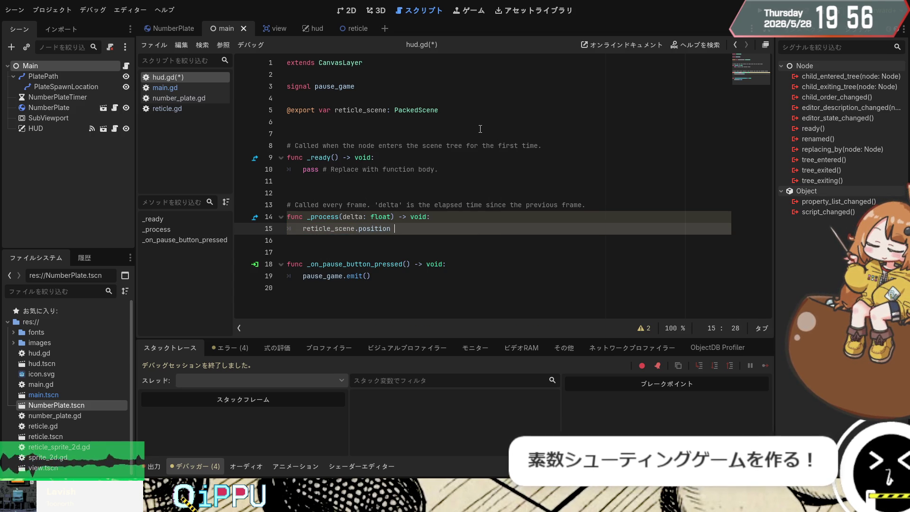
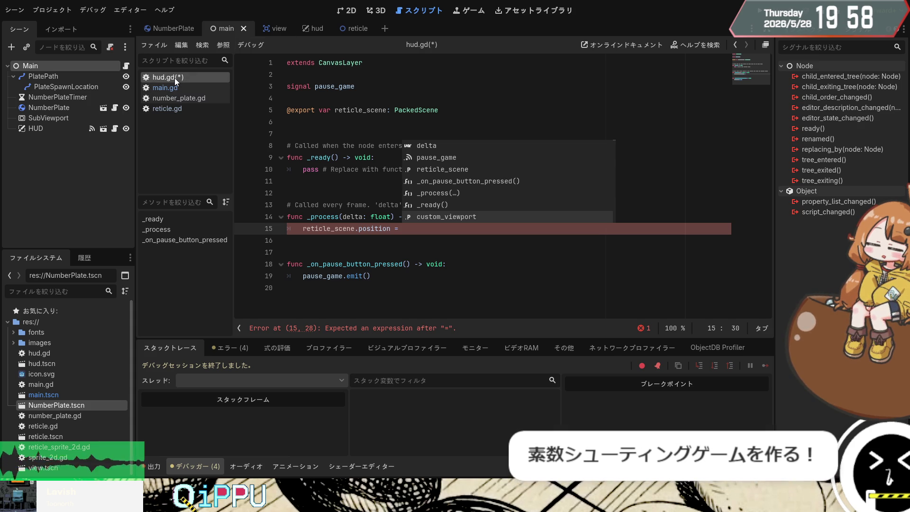
In the HUD scene, undo the broken reticle position line in _process back to 'pass'
{"action": "left_click", "coordinate": [307, 30]}
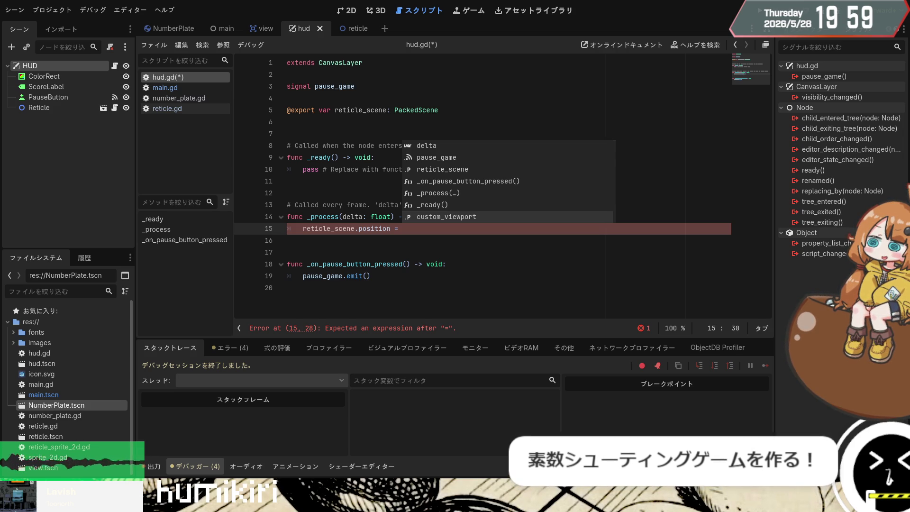
{"action": "left_click_drag", "start_coordinate": [403, 228], "coordinate": [303, 230]}
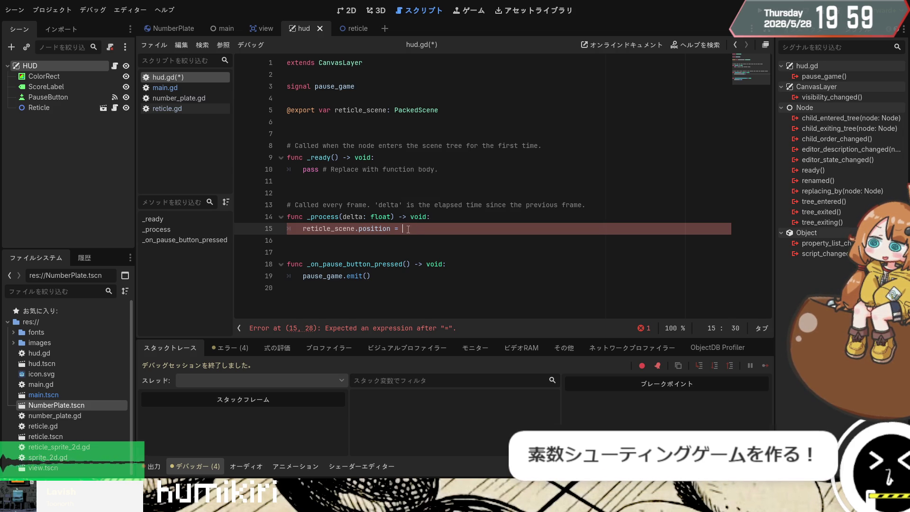
{"action": "key", "text": "ctrl+z"}
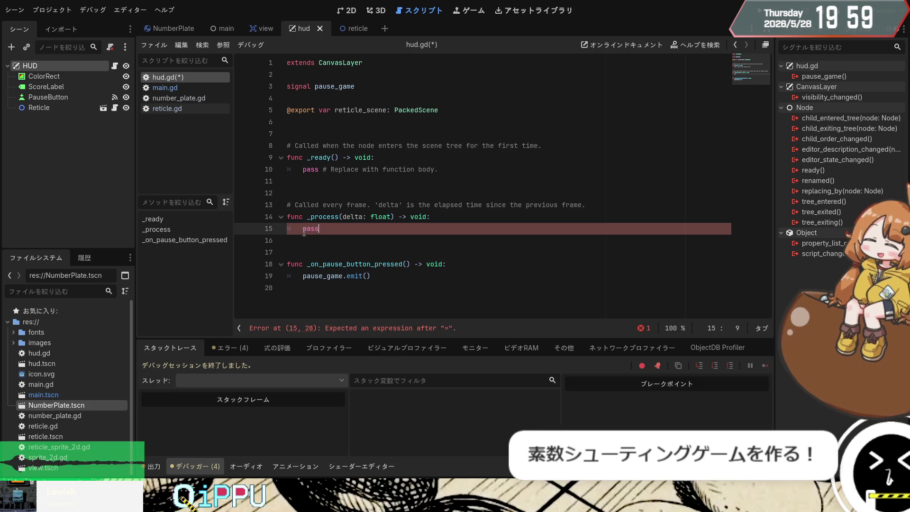
{"action": "left_click", "coordinate": [309, 133]}
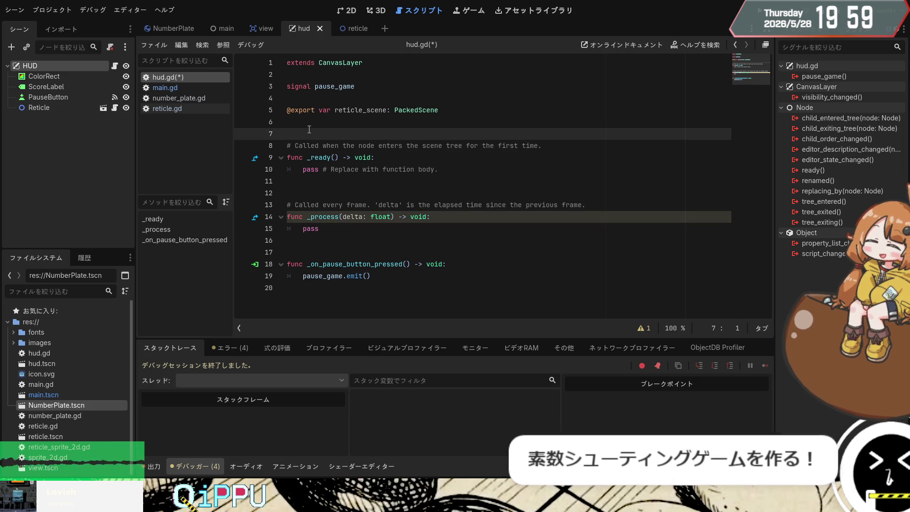
Add 'func _input(event) -> void:' above _ready and begin its 'if event is' check
{"action": "key", "text": "Up"}
{"action": "key", "text": "Return"}
{"action": "type", "text": "func "}
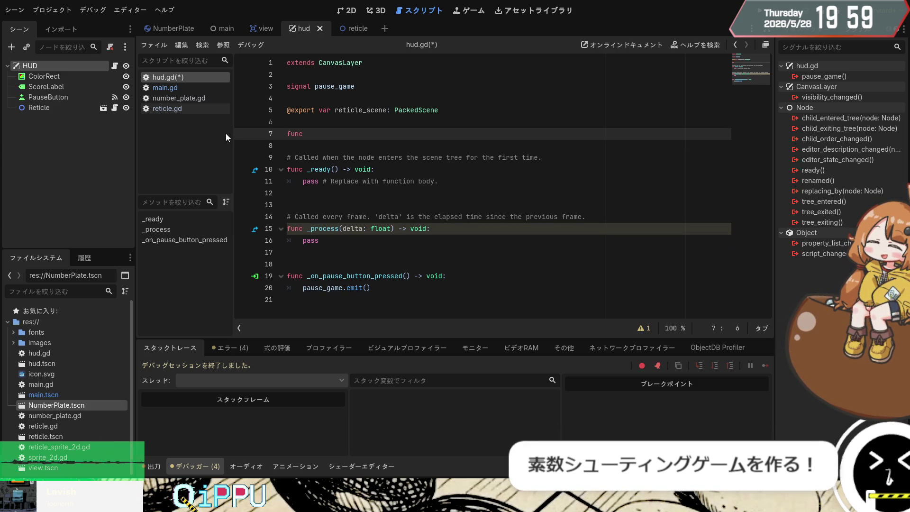
{"action": "type", "text": "_input("}
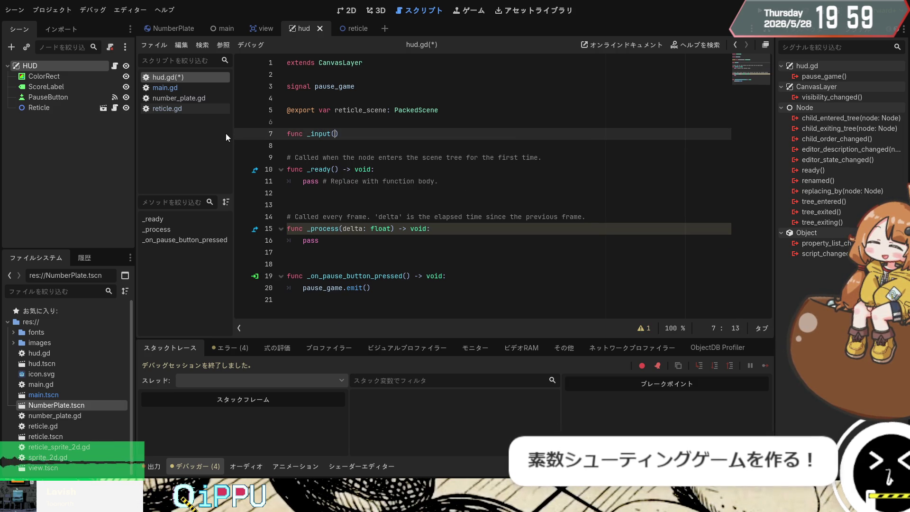
{"action": "type", "text": "event)"}
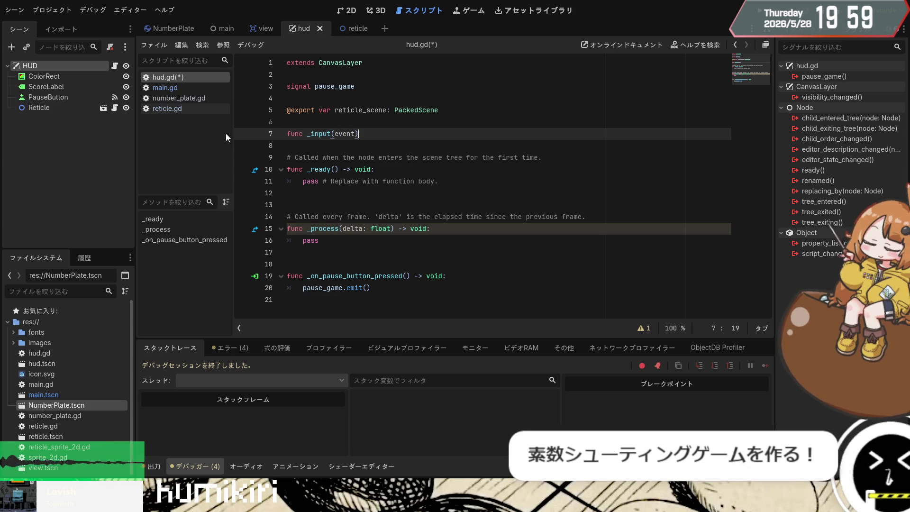
{"action": "type", "text": " -> "}
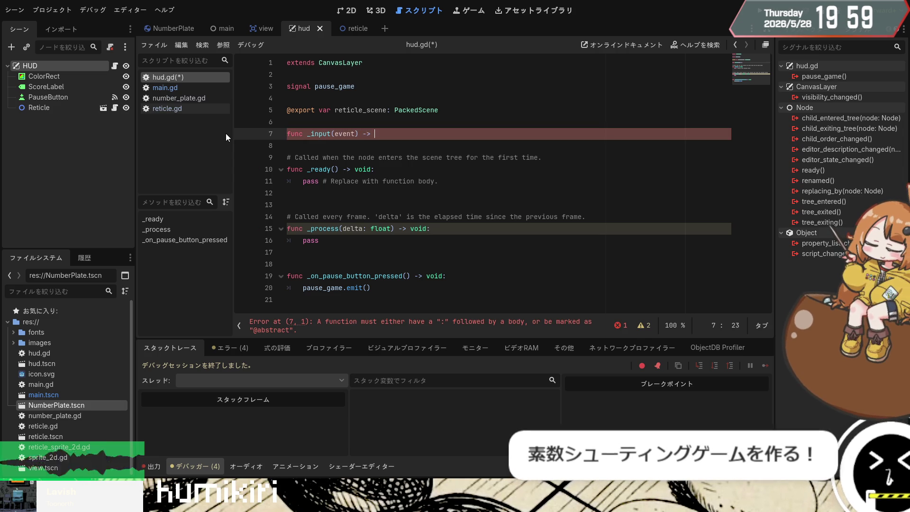
{"action": "type", "text": "void:"}
{"action": "key", "text": "Return"}
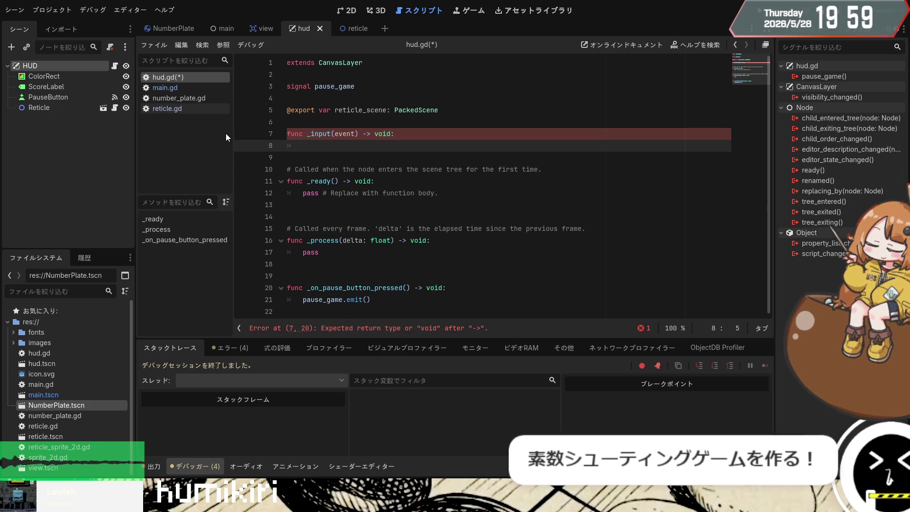
{"action": "type", "text": "if ("}
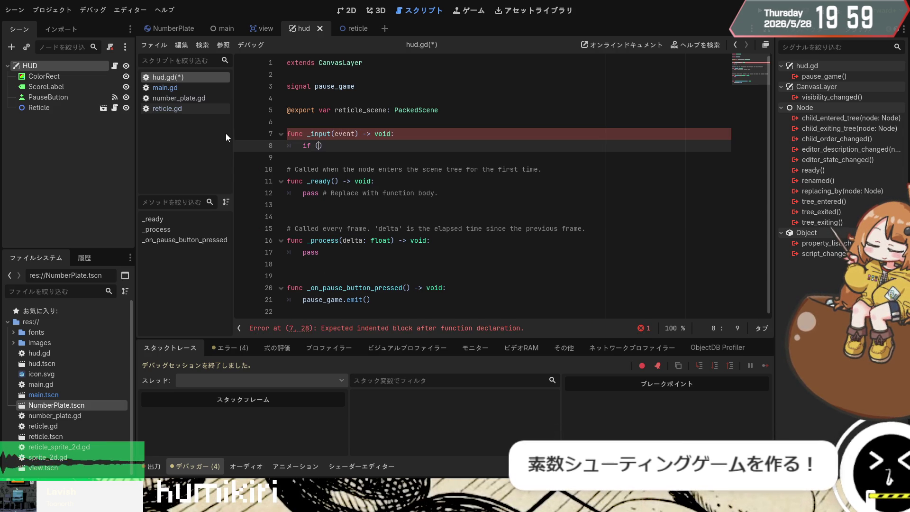
{"action": "key", "text": "BackSpace"}
{"action": "type", "text": "event"}
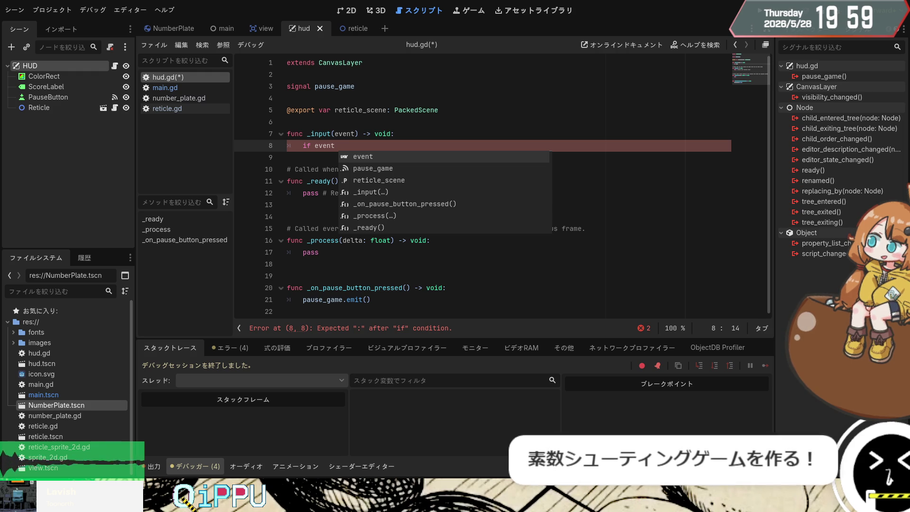
{"action": "type", "text": "is "}
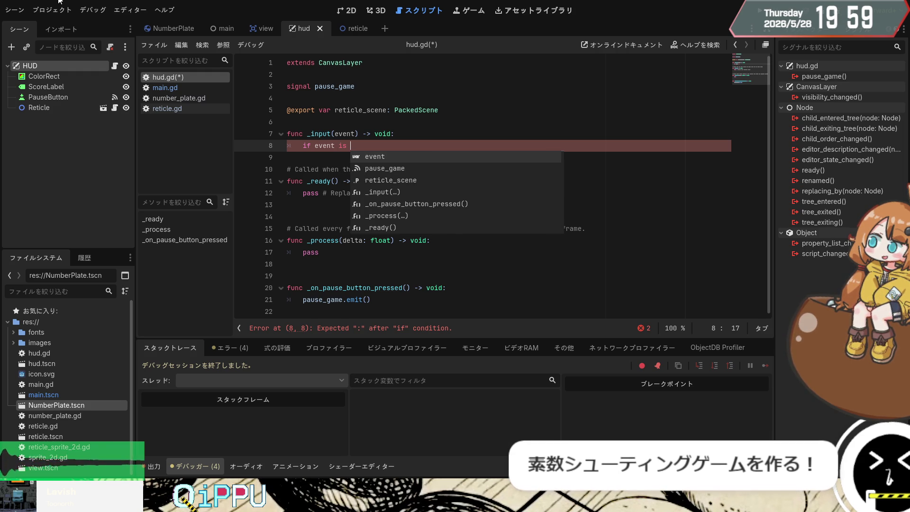
{"action": "type", "text": "input"}
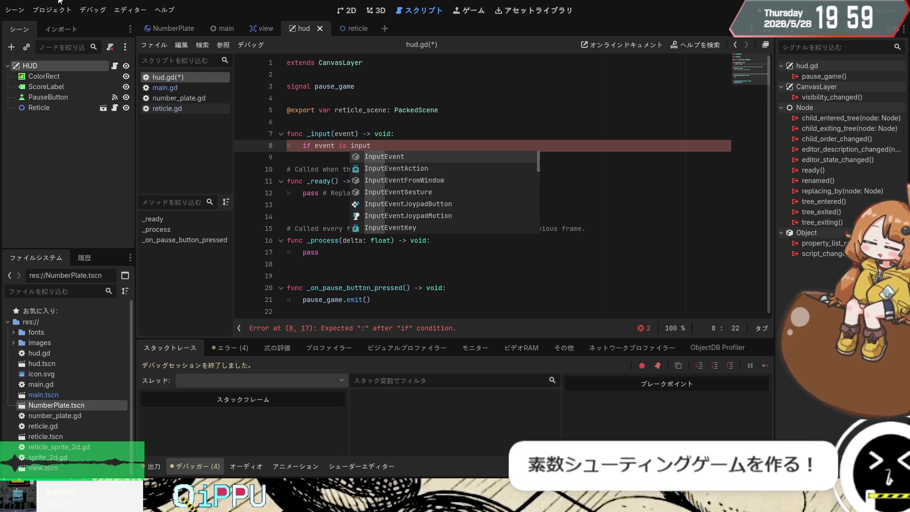
Complete the condition as InputEventMouseMotion and start a 'reticle_scene.' line inside it
{"action": "key", "text": "Return"}
{"action": "type", "text": ".mou"}
{"action": "key", "text": "BackSpace"}
{"action": "key", "text": "BackSpace"}
{"action": "key", "text": "BackSpace"}
{"action": "type", "text": "mouse"}
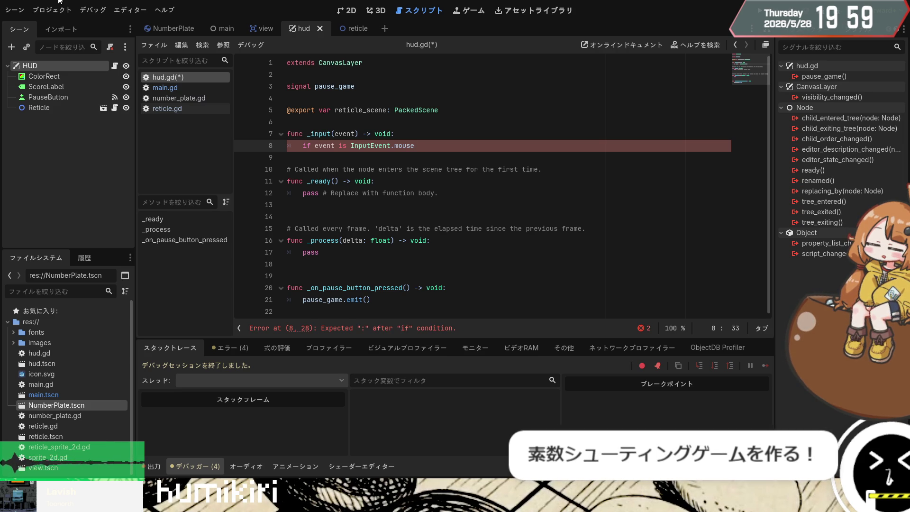
{"action": "key", "text": "BackSpace"}
{"action": "key", "text": "BackSpace"}
{"action": "key", "text": "BackSpace"}
{"action": "key", "text": "BackSpace"}
{"action": "key", "text": "BackSpace"}
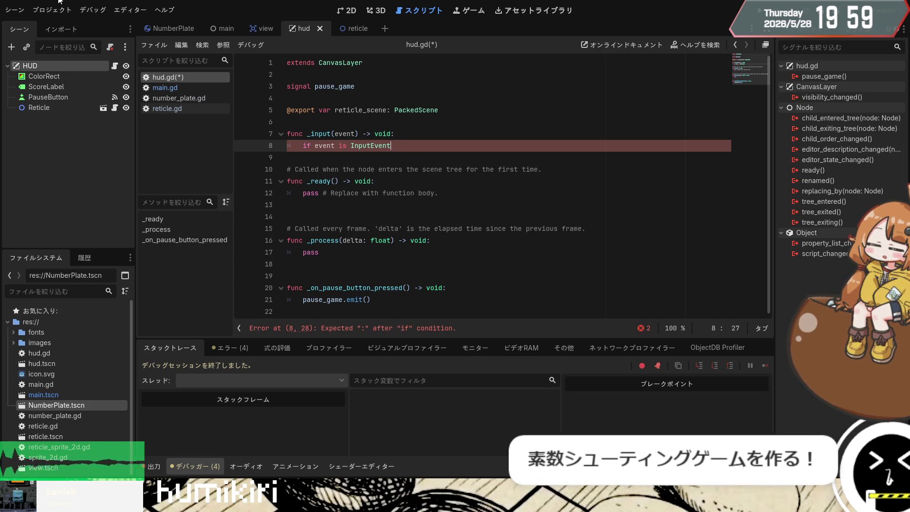
{"action": "type", "text": "ouseMot"}
{"action": "key", "text": "Return"}
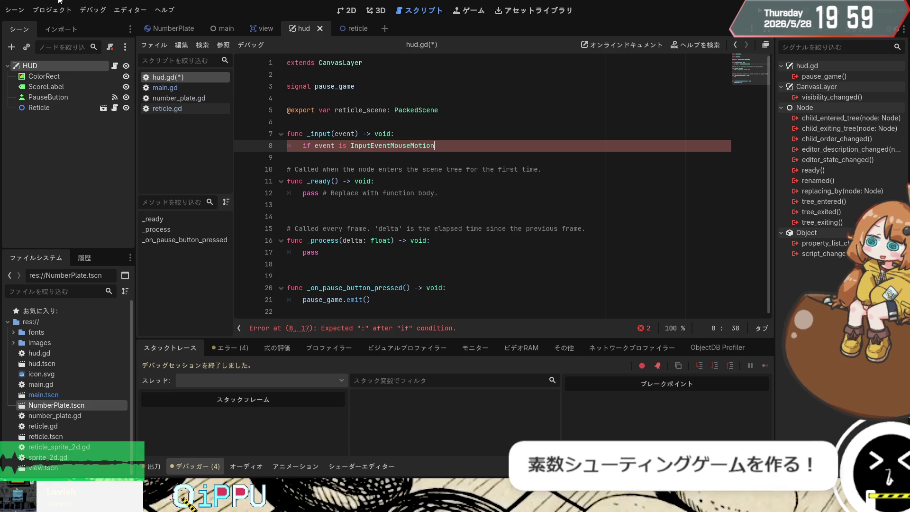
{"action": "key", "text": "Return"}
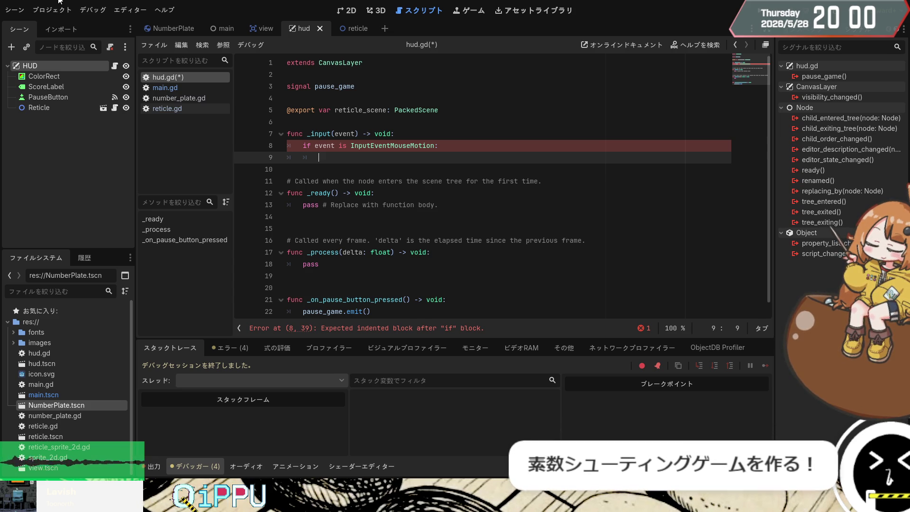
{"action": "type", "text": "cle_scene"}
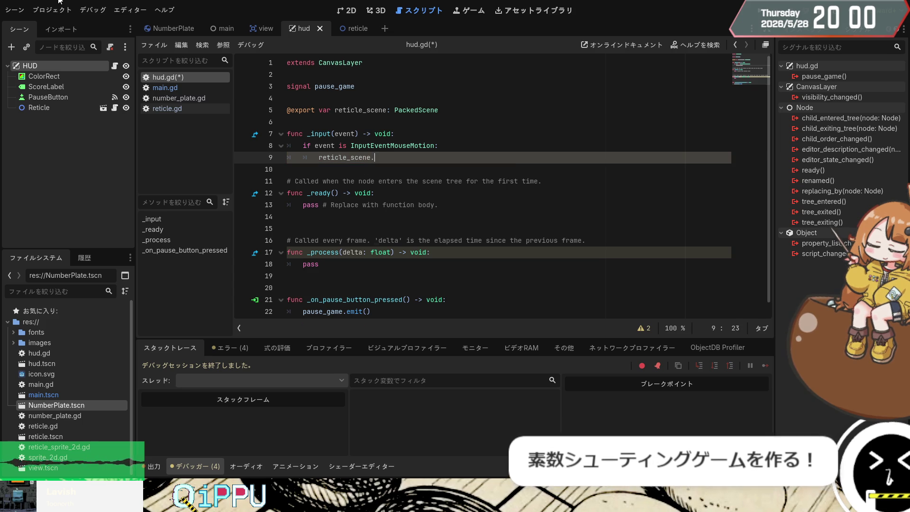
{"action": "type", "text": "."}
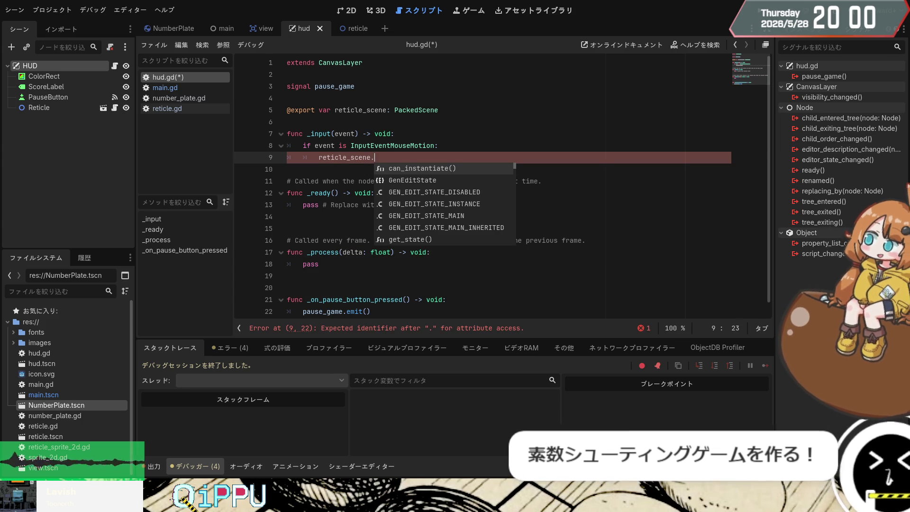
{"action": "left_click", "coordinate": [222, 29]}
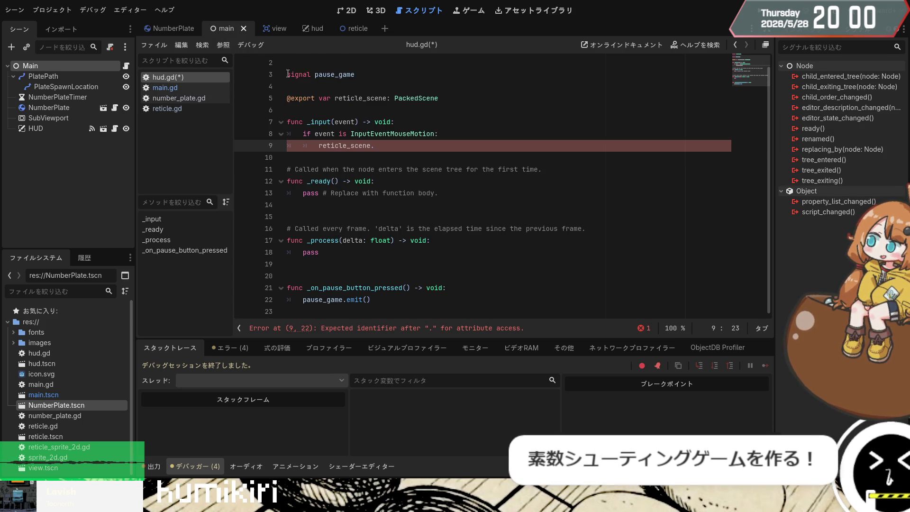
Review main.gd's number_plate_scene.instantiate() call, then return to the HUD scene
{"action": "left_click", "coordinate": [168, 87]}
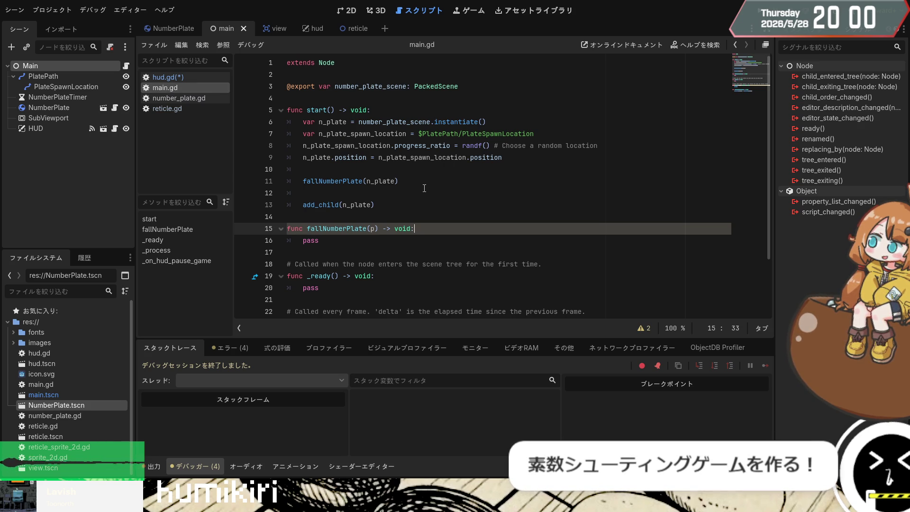
{"action": "double_click", "coordinate": [385, 86]}
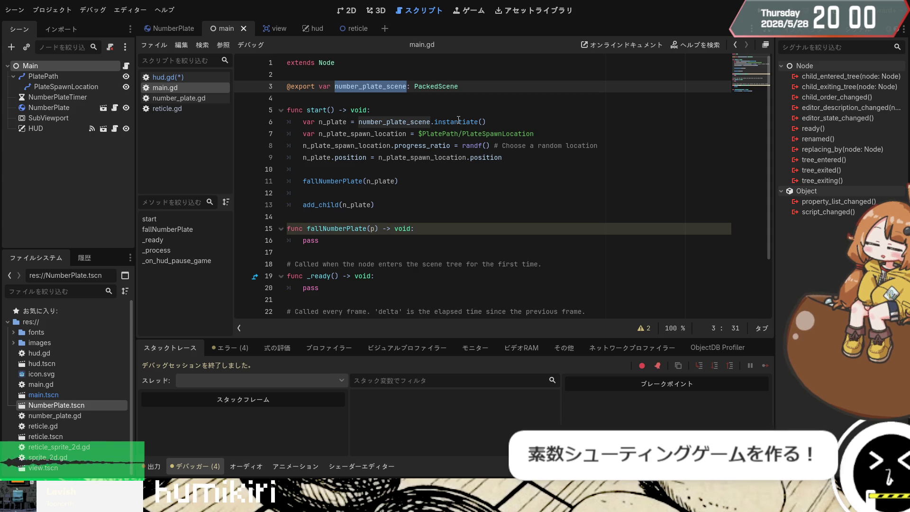
{"action": "left_click_drag", "start_coordinate": [359, 122], "coordinate": [494, 123]}
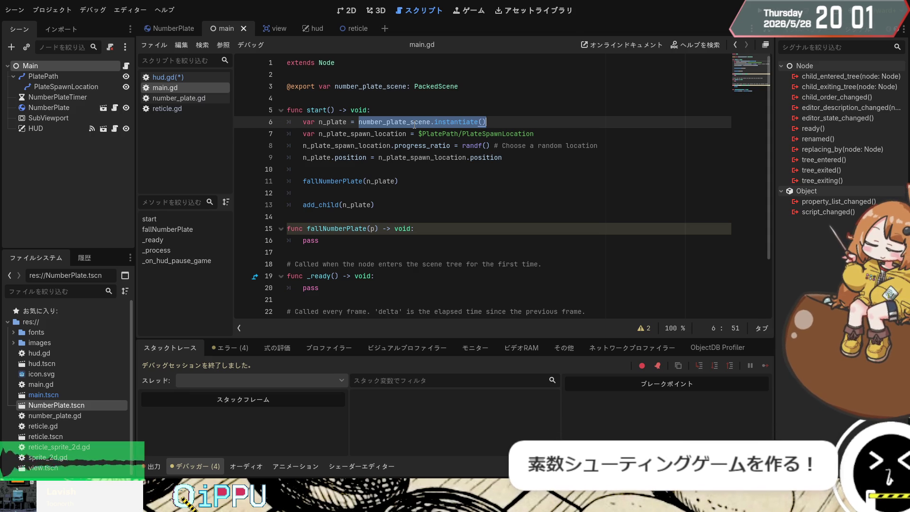
{"action": "left_click", "coordinate": [473, 195]}
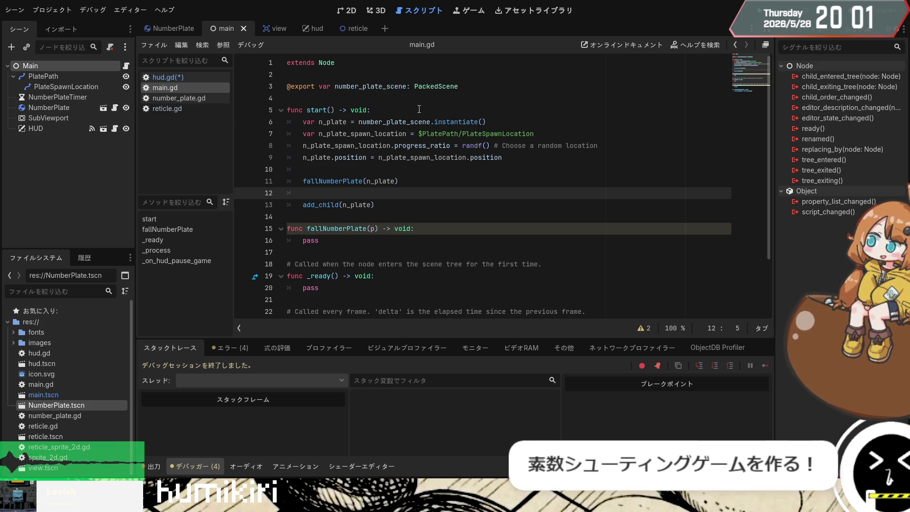
{"action": "left_click", "coordinate": [274, 32]}
{"action": "left_click", "coordinate": [306, 30]}
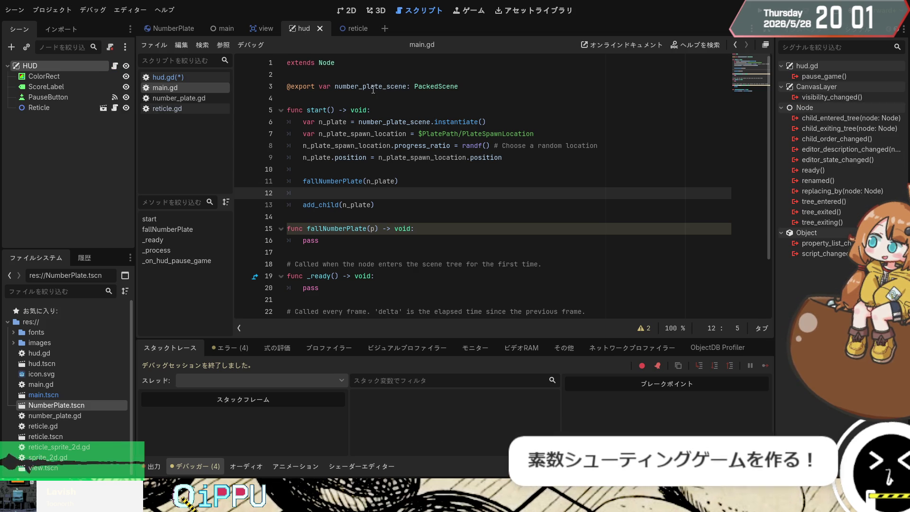
Declare 'var reticle' in hud.gd under the exported reticle_scene line
{"action": "left_click", "coordinate": [171, 77]}
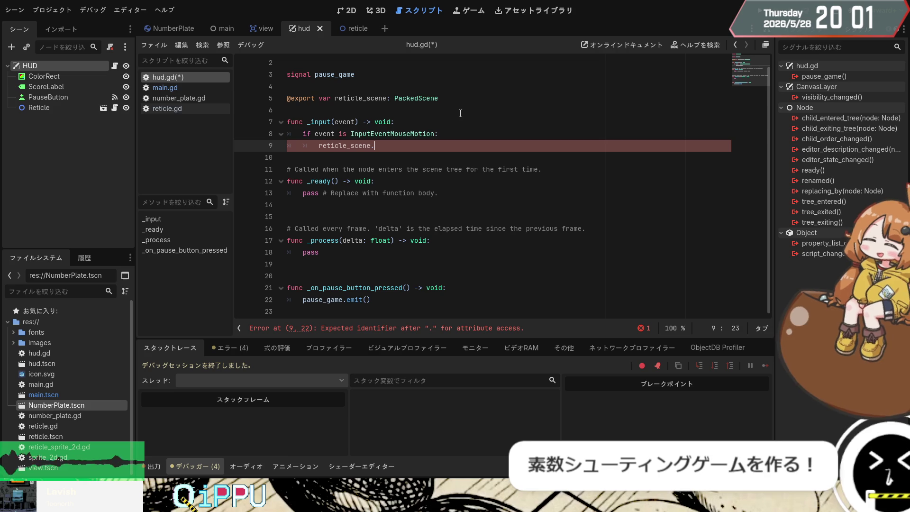
{"action": "left_click", "coordinate": [460, 98]}
{"action": "key", "text": "Return"}
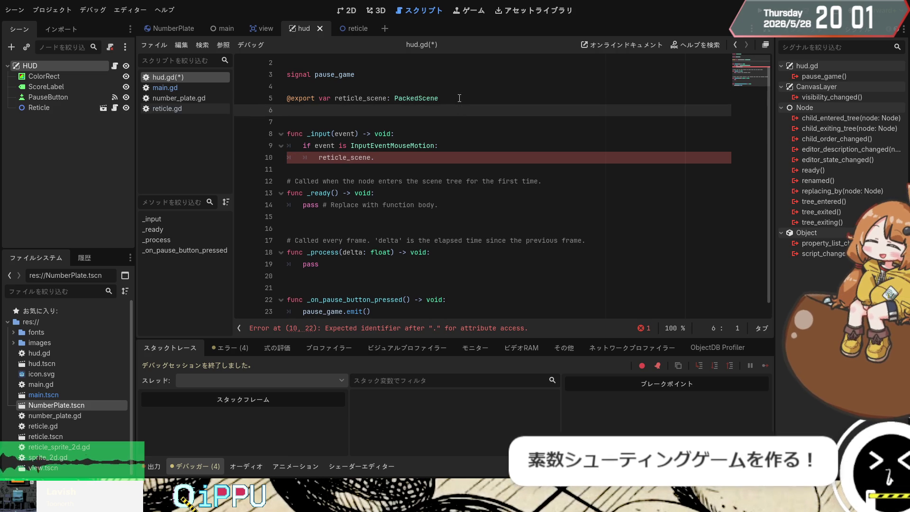
{"action": "type", "text": "r re"}
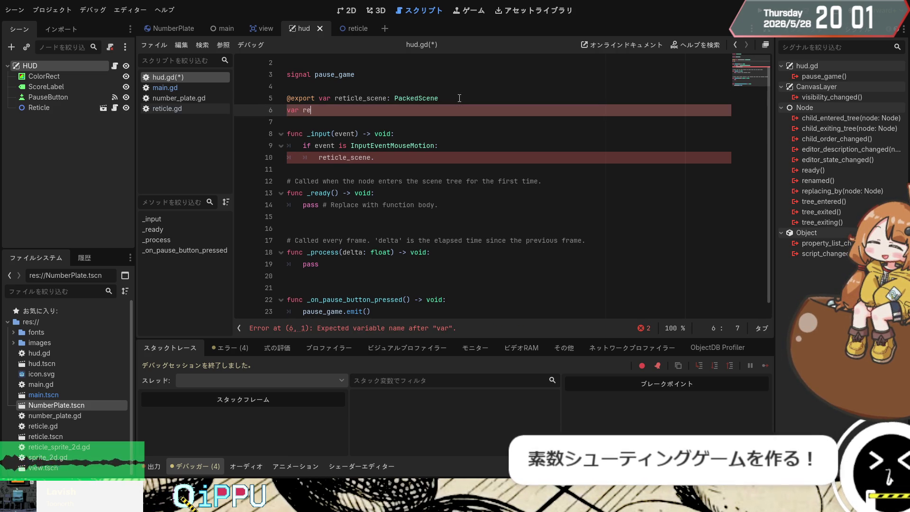
{"action": "type", "text": "ti"}
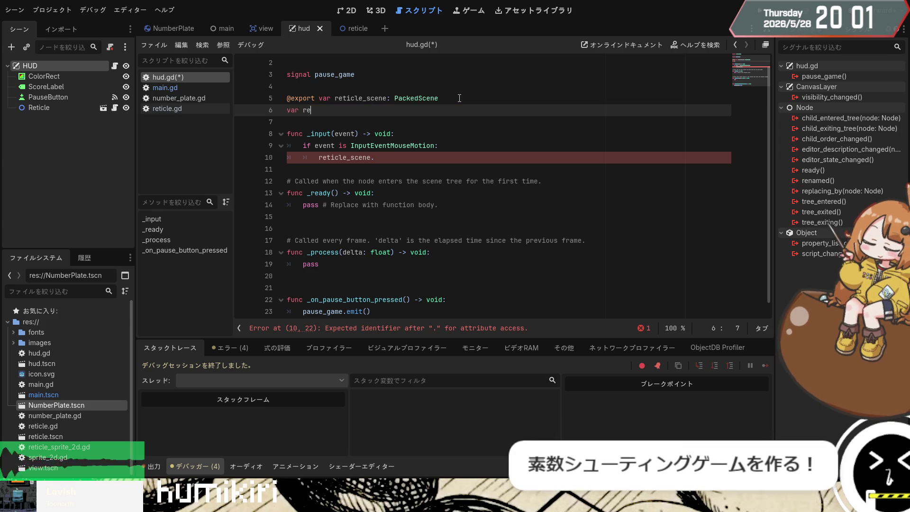
{"action": "type", "text": "cle_"}
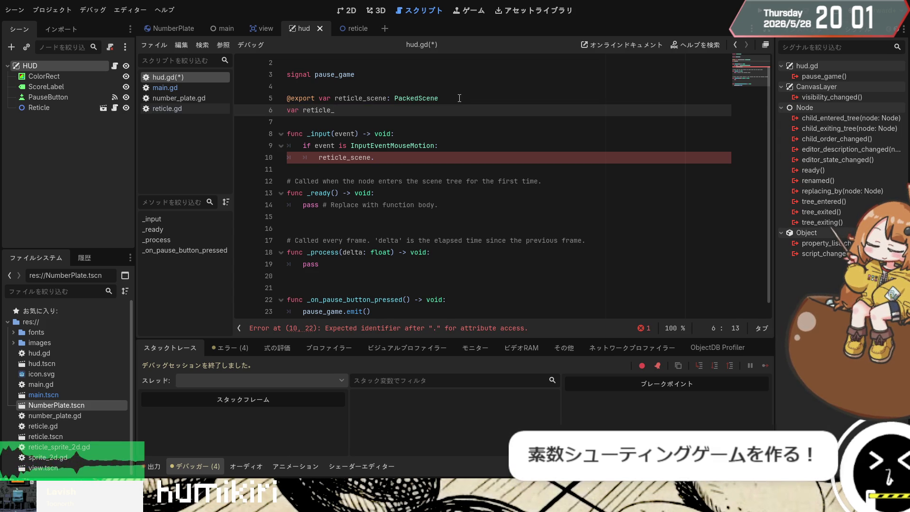
{"action": "key", "text": "BackSpace"}
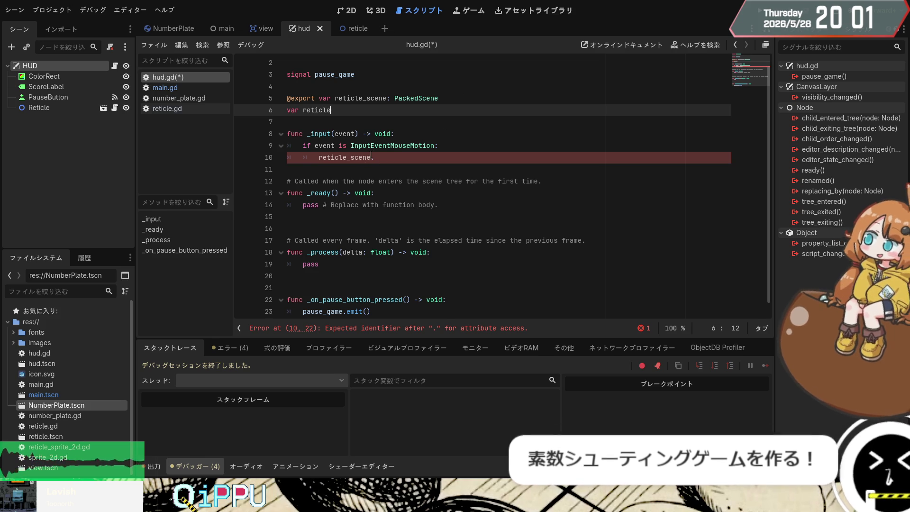
{"action": "scroll", "coordinate": [375, 177], "scroll_direction": "down", "scroll_amount": 1}
{"action": "left_click", "coordinate": [390, 186]}
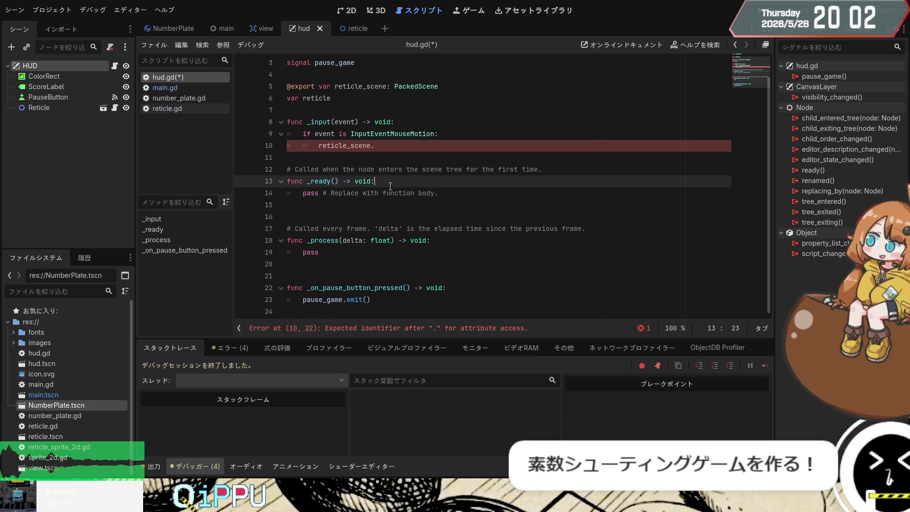
Rename the variable to reticle_inst and start assigning it inside _ready
{"action": "key", "text": "Return"}
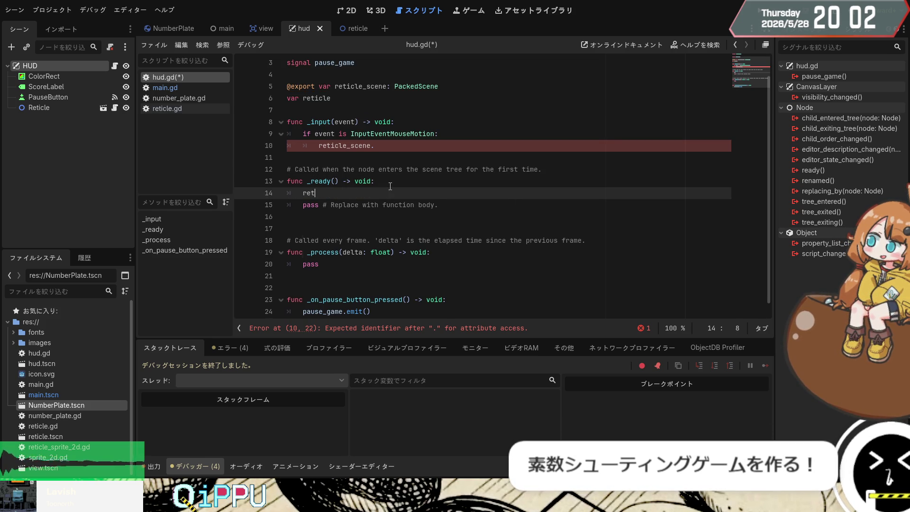
{"action": "type", "text": "icle "}
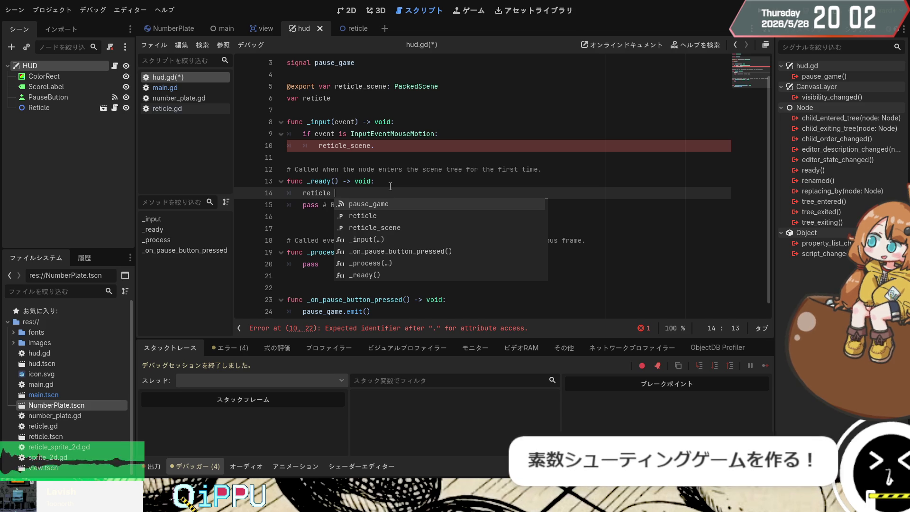
{"action": "type", "text": "= "}
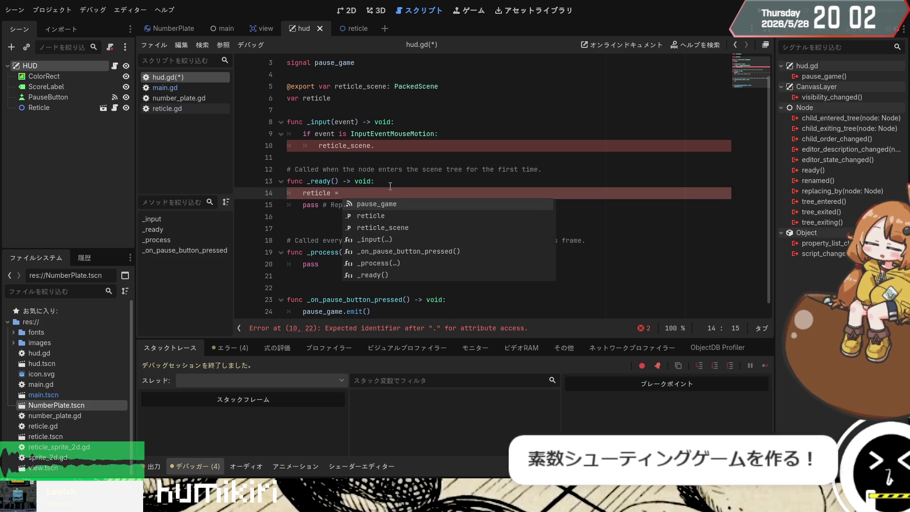
{"action": "type", "text": "reticle"}
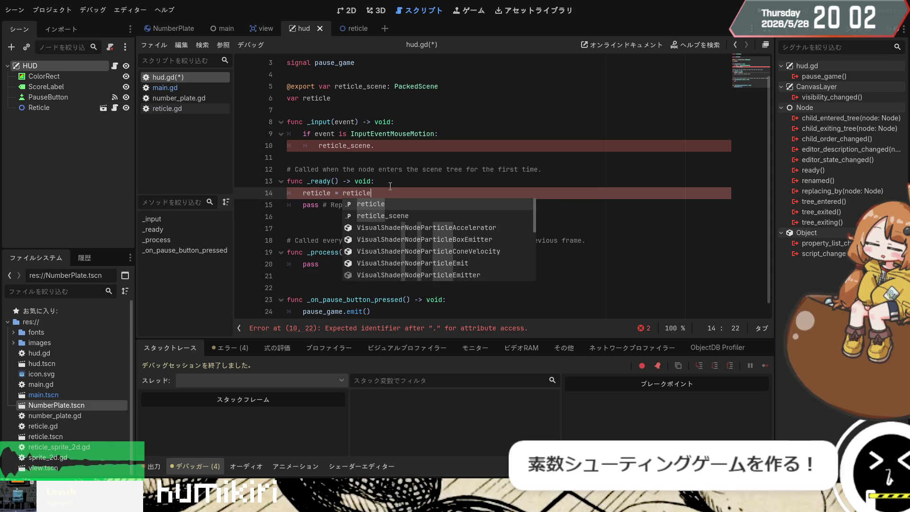
{"action": "type", "text": "_scene"}
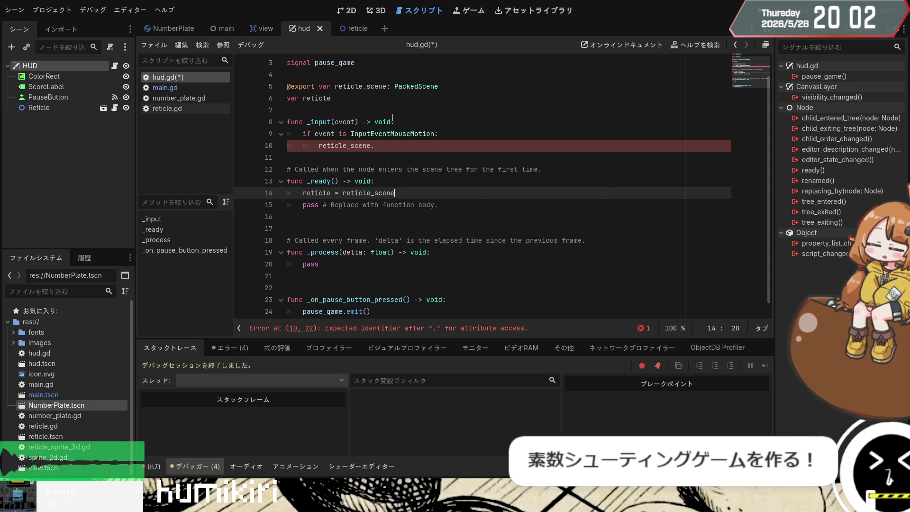
{"action": "left_click", "coordinate": [389, 100]}
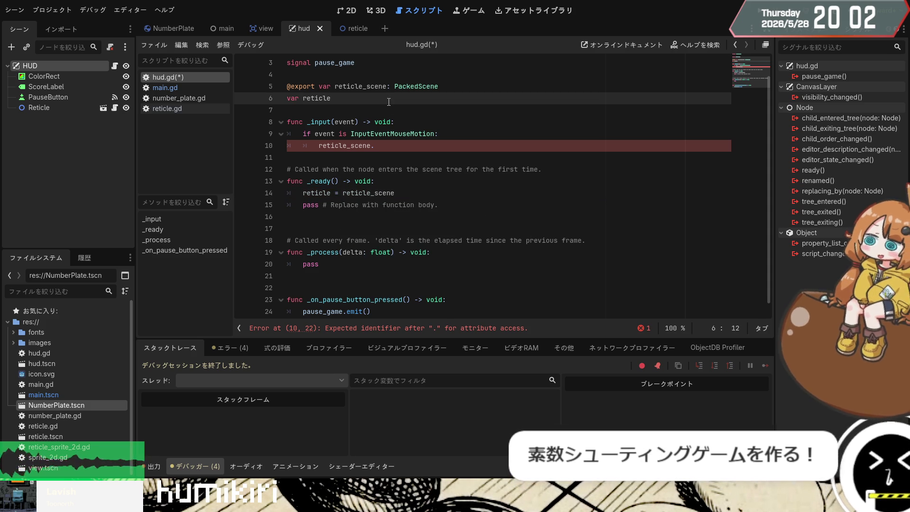
{"action": "type", "text": "_inst"}
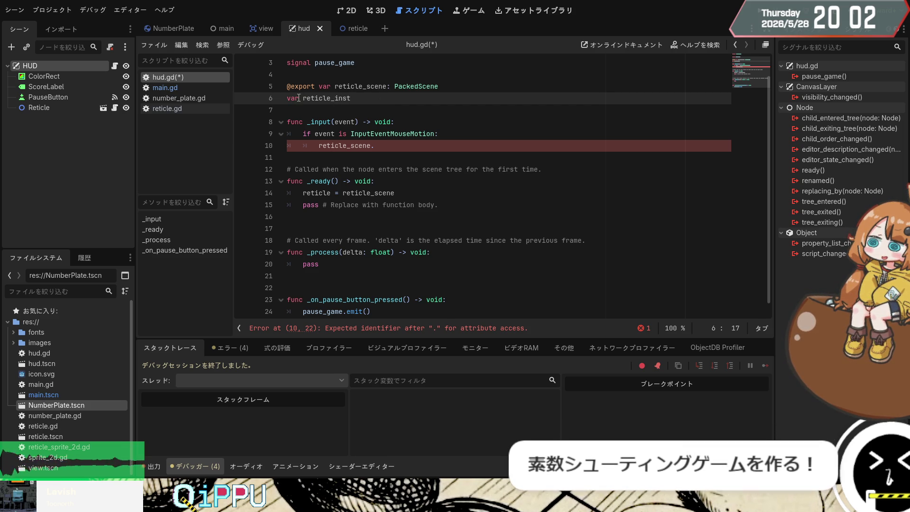
{"action": "left_click_drag", "start_coordinate": [316, 98], "coordinate": [351, 99]}
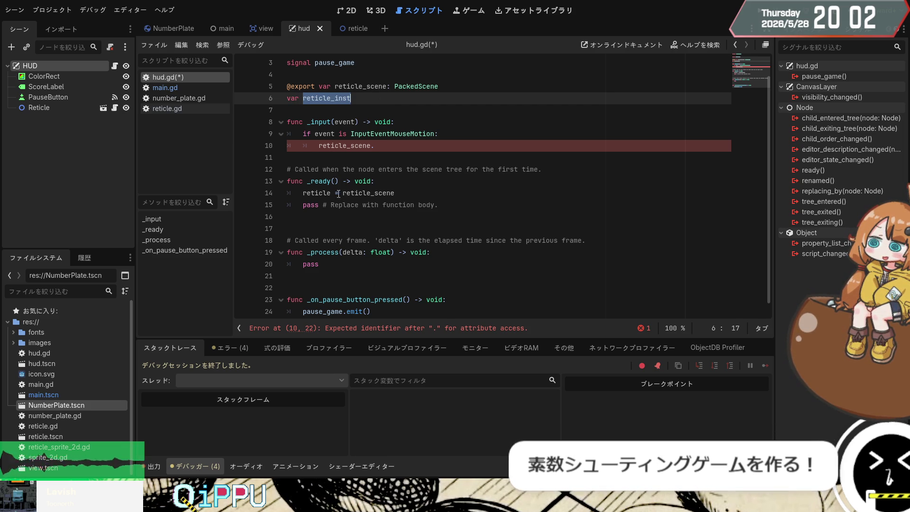
{"action": "left_click", "coordinate": [324, 193]}
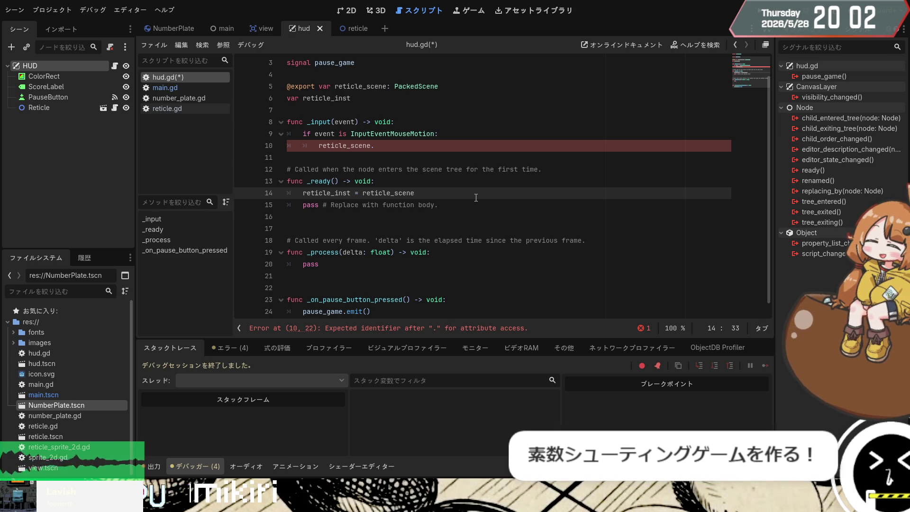
{"action": "type", "text": ".ins"}
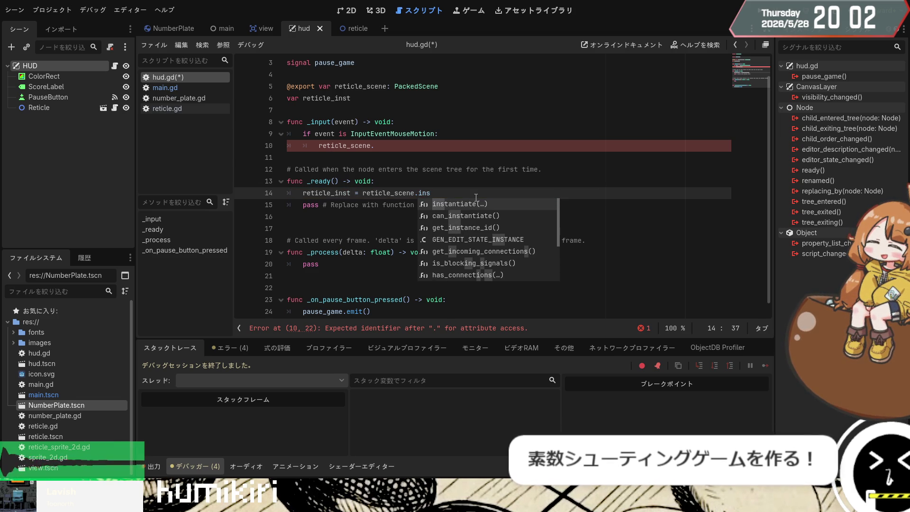
{"action": "type", "text": "tati"}
Finish 'reticle_inst = reticle_scene.instantiate()' and remove the pass placeholder and blank lines
{"action": "key", "text": "BackSpace"}
{"action": "key", "text": "BackSpace"}
{"action": "type", "text": "ntiate"}
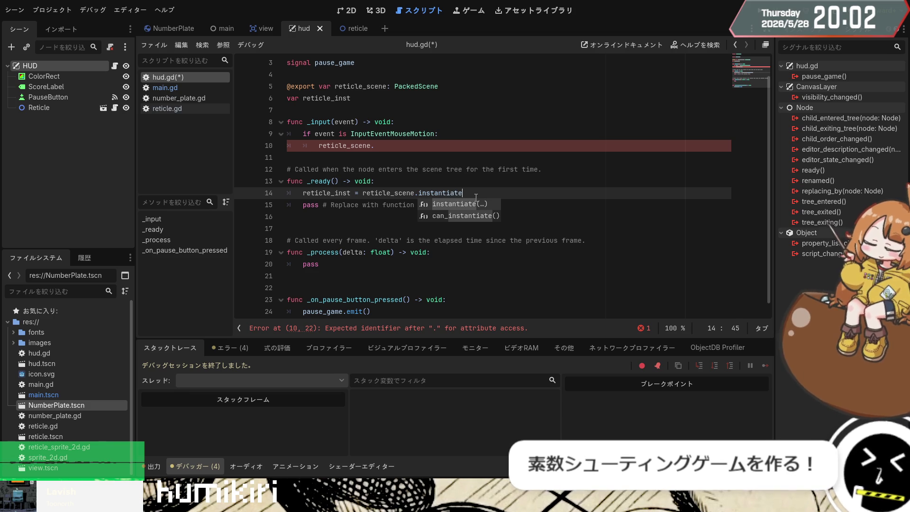
{"action": "key", "text": "Return"}
{"action": "key", "text": "Right"}
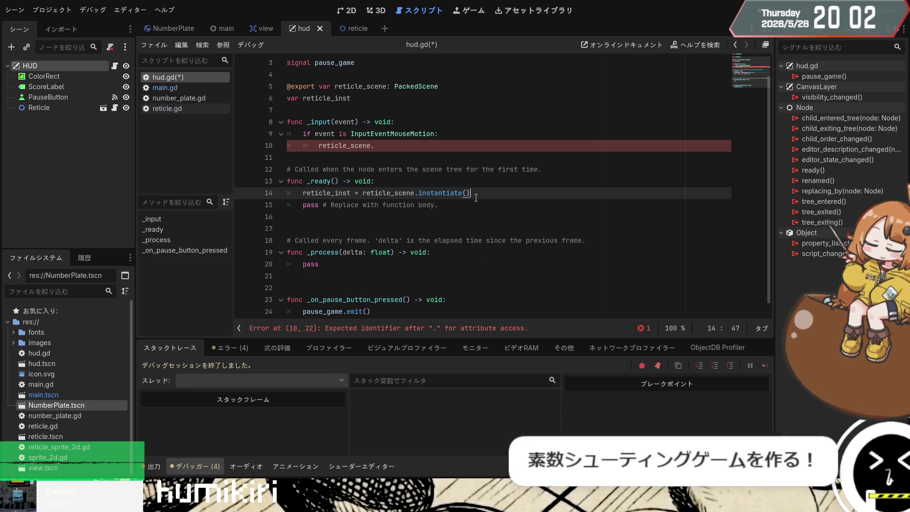
{"action": "key", "text": "shift+Down"}
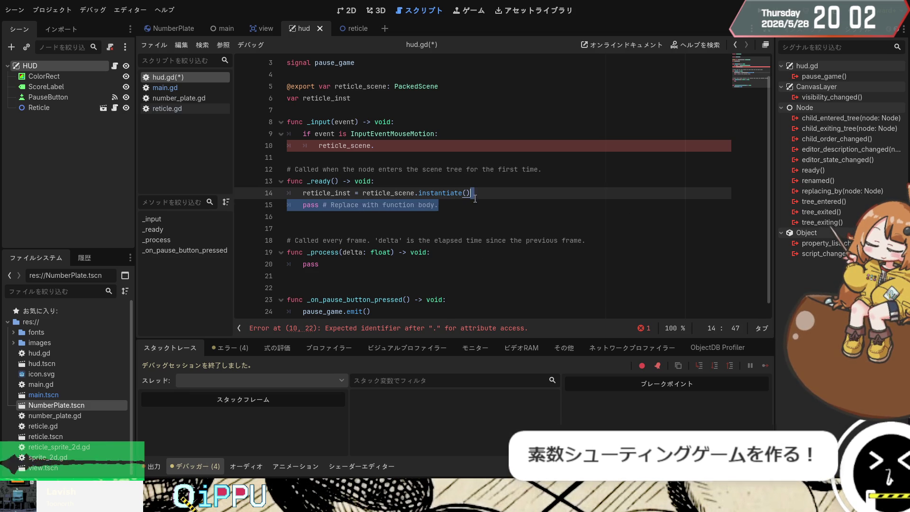
{"action": "key", "text": "BackSpace"}
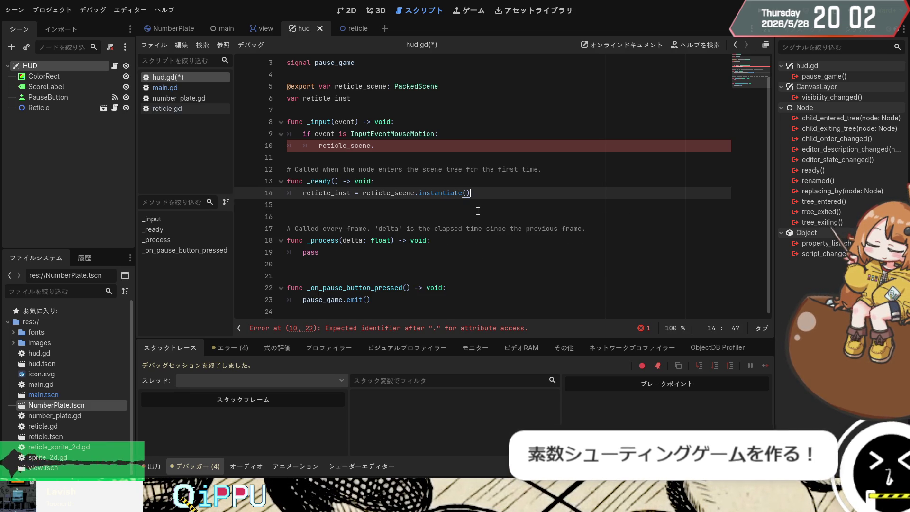
{"action": "key", "text": "shift+Down"}
{"action": "key", "text": "BackSpace"}
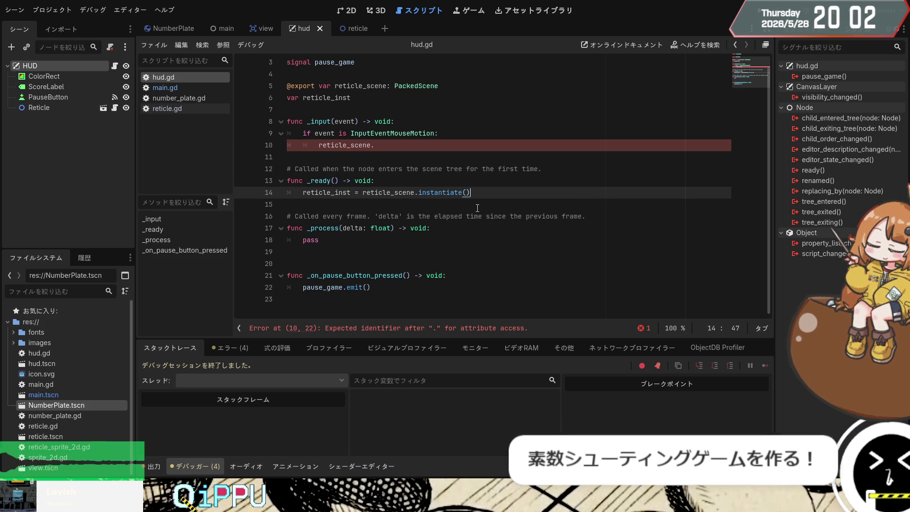
Write 'reticle_inst.position = event.position' in _input and launch a test run with F5
{"action": "double_click", "coordinate": [338, 98]}
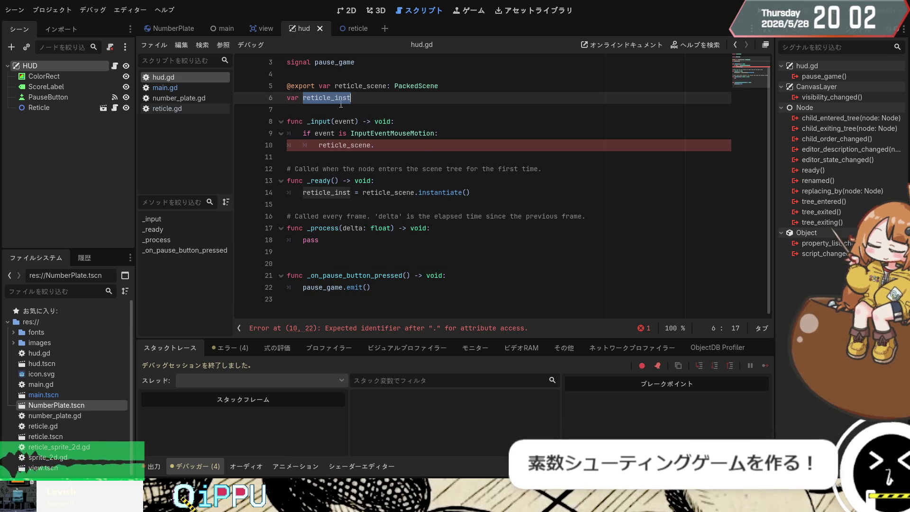
{"action": "left_click", "coordinate": [410, 133]}
{"action": "left_click", "coordinate": [410, 148]}
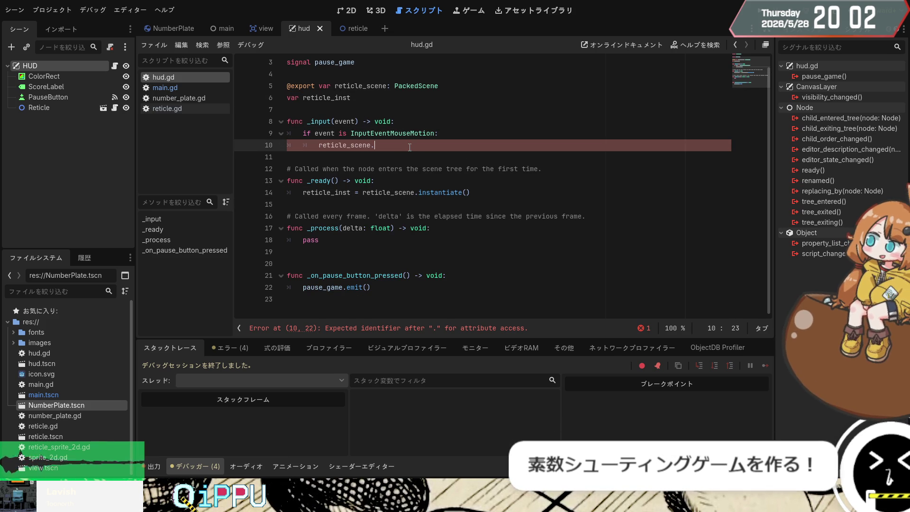
{"action": "double_click", "coordinate": [365, 145]}
{"action": "type", "text": "reticle_inst"}
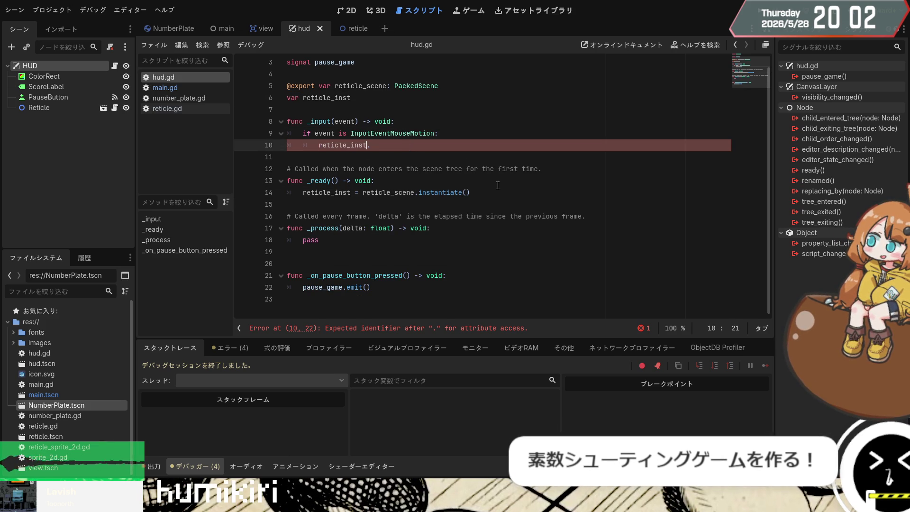
{"action": "type", "text": "posi"}
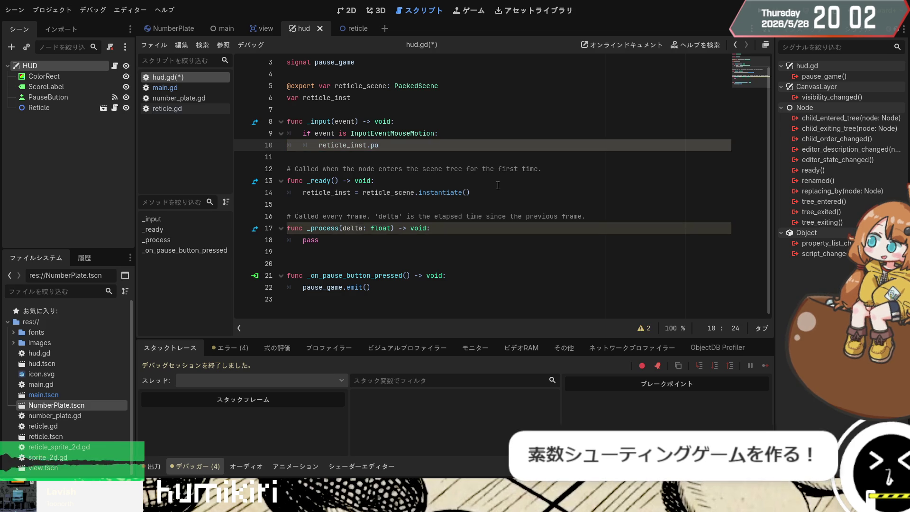
{"action": "key", "text": "BackSpace"}
{"action": "key", "text": "BackSpace"}
{"action": "type", "text": "tion = "}
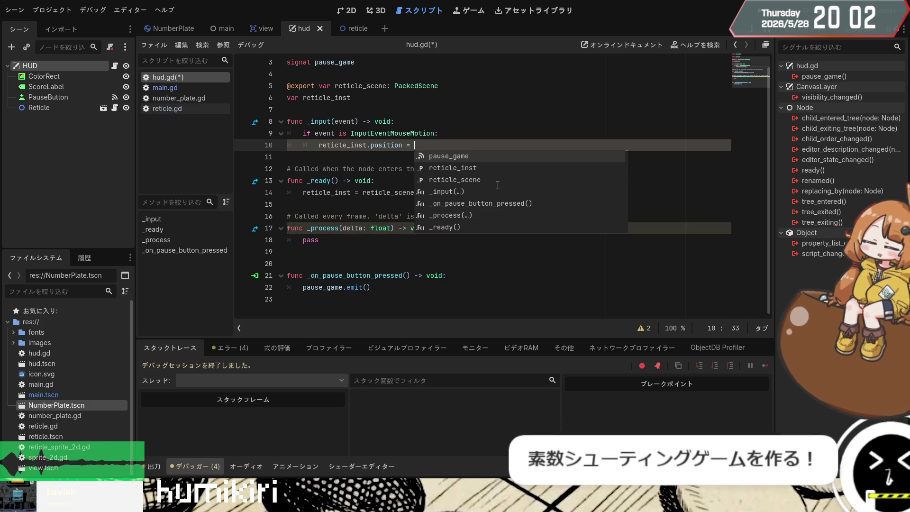
{"action": "type", "text": "event"}
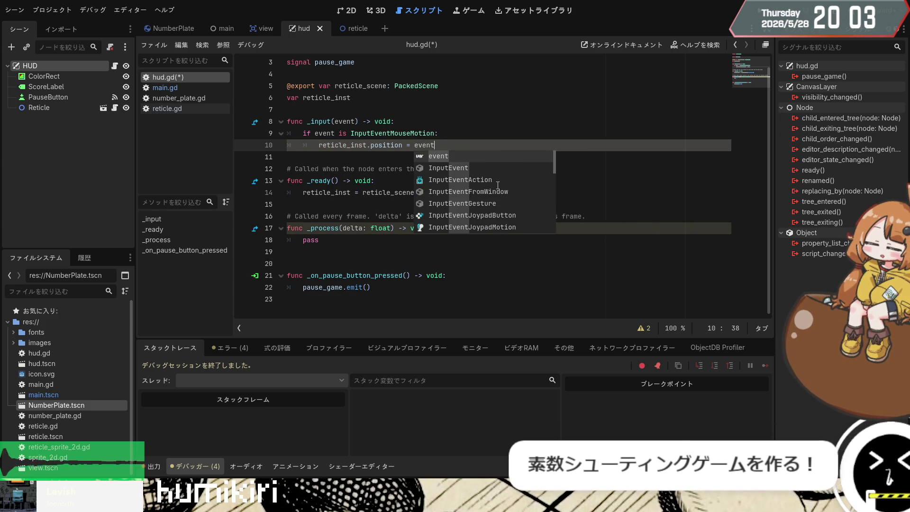
{"action": "type", "text": ".po"}
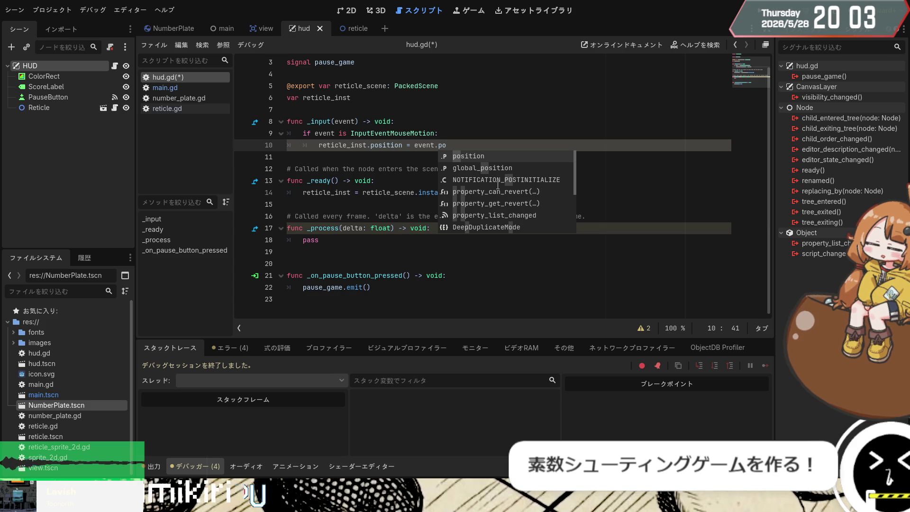
{"action": "type", "text": "sion"}
{"action": "key", "text": "BackSpace"}
{"action": "type", "text": "tion"}
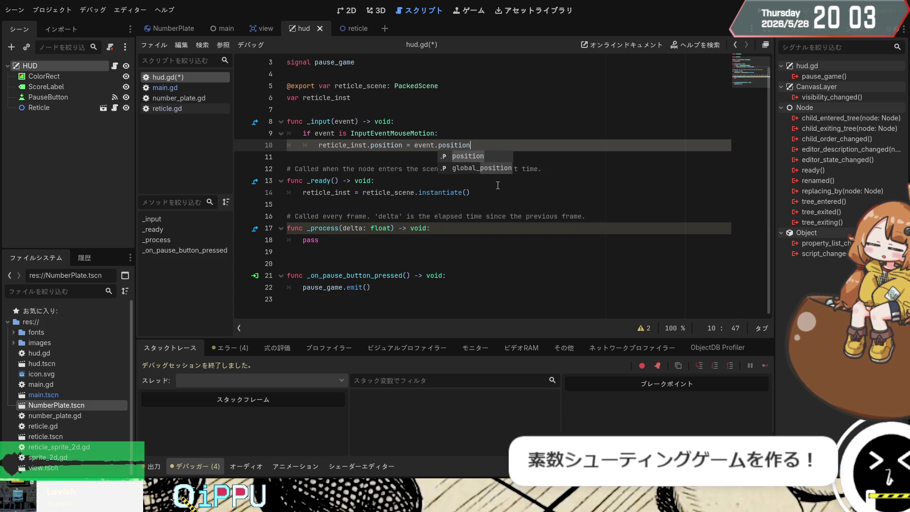
{"action": "left_click", "coordinate": [541, 287]}
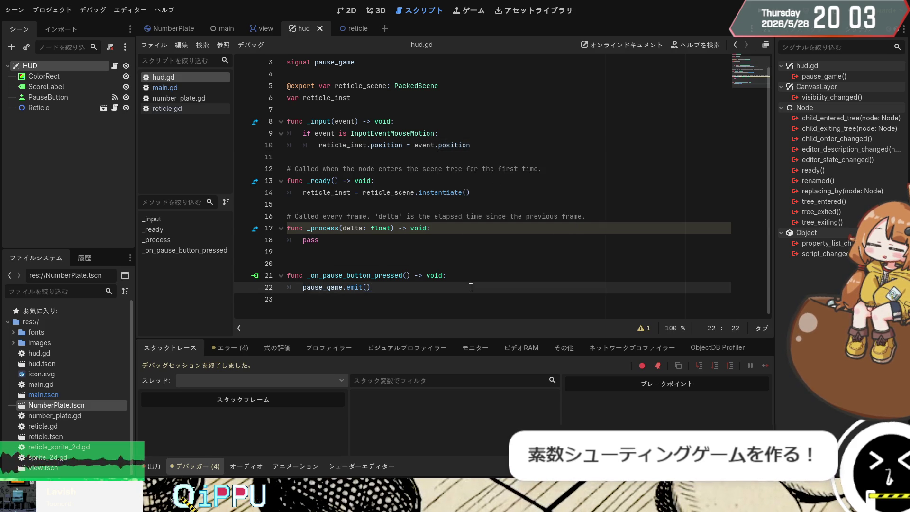
{"action": "key", "text": "F5"}
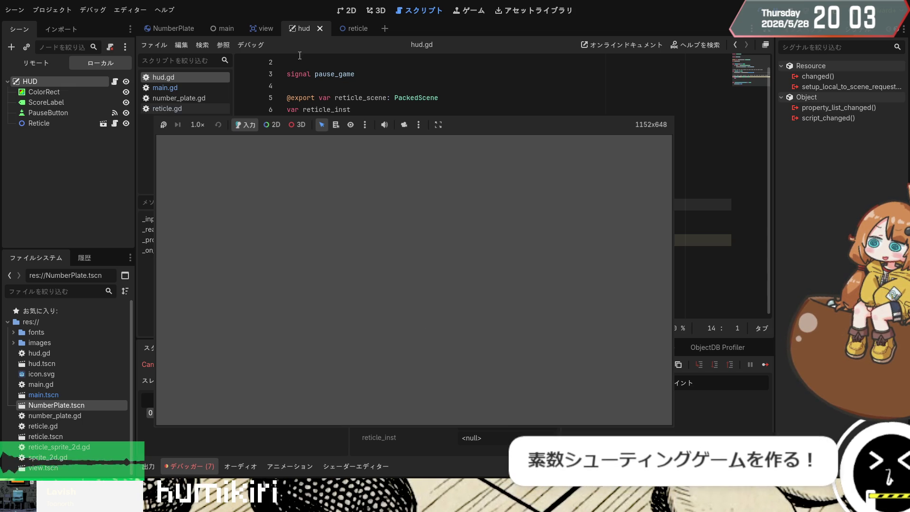
Compare main.gd and hud.gd in the script list while the game runs
{"action": "left_click", "coordinate": [228, 29]}
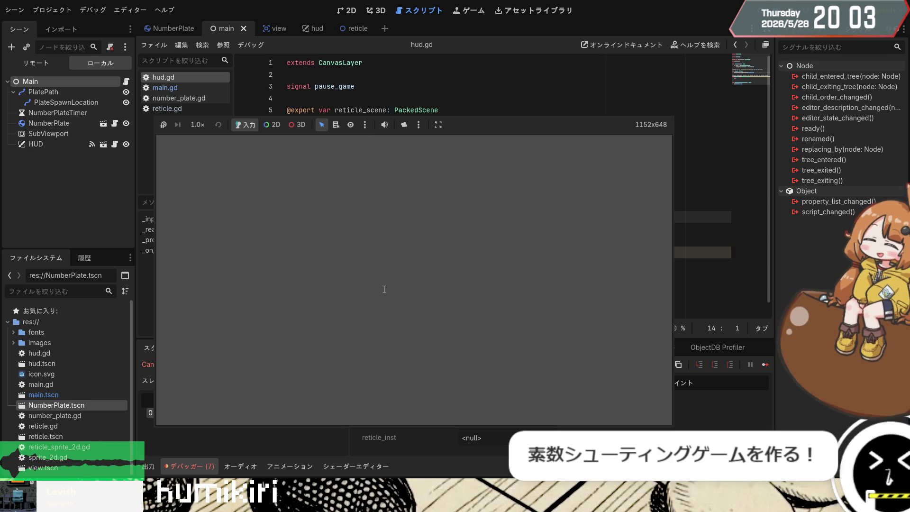
{"action": "left_click", "coordinate": [172, 88]}
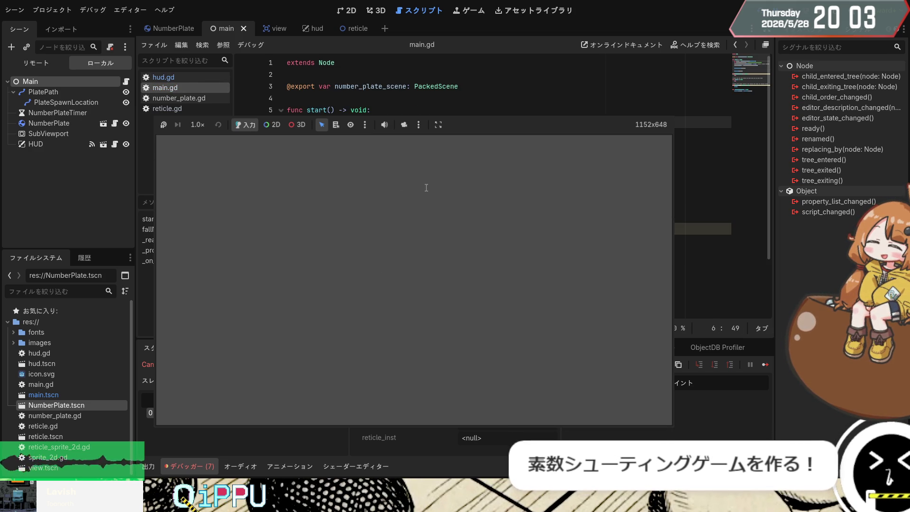
{"action": "left_click", "coordinate": [176, 77]}
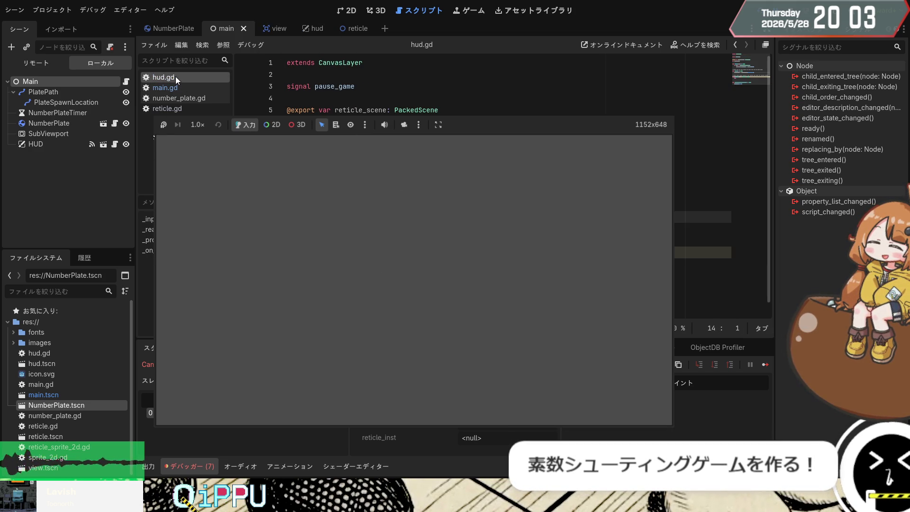
{"action": "left_click", "coordinate": [173, 32]}
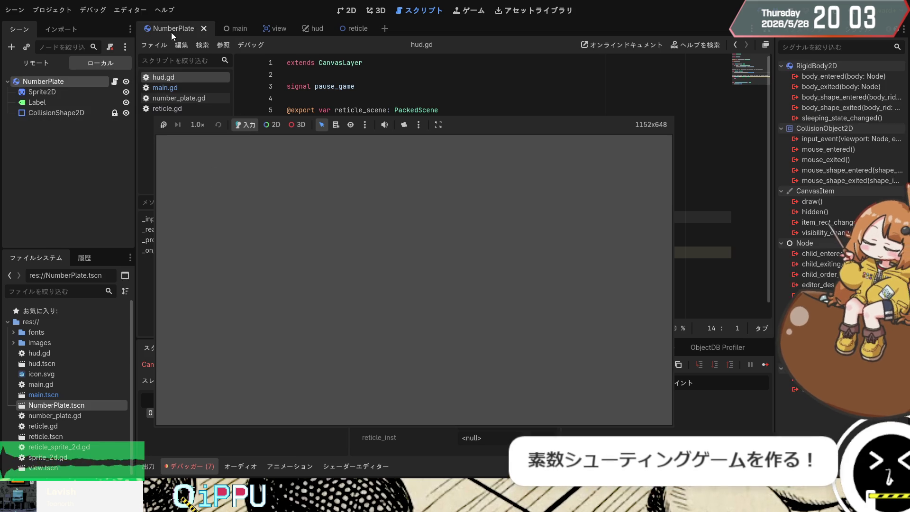
{"action": "left_click", "coordinate": [180, 83]}
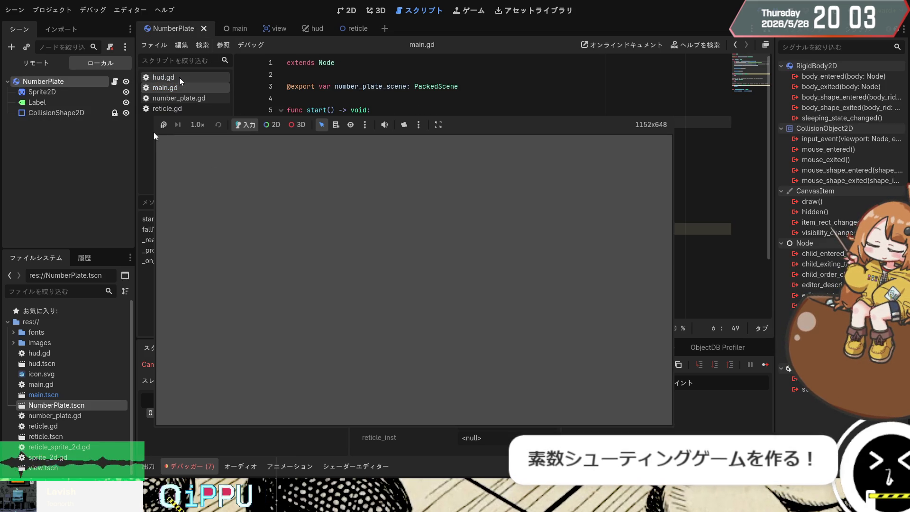
{"action": "left_click", "coordinate": [179, 78]}
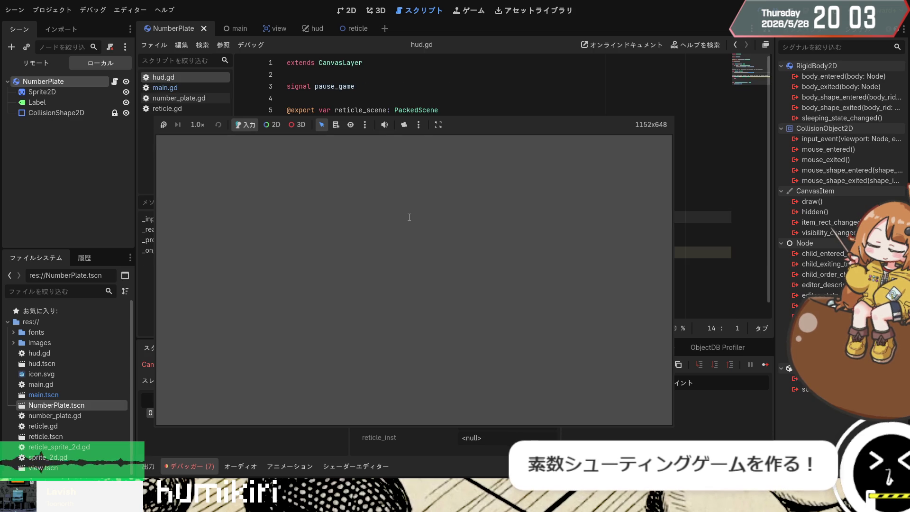
Revise hud.gd lines 6–14 around the instantiate line, save, and restart the running game
{"action": "key", "text": "End"}
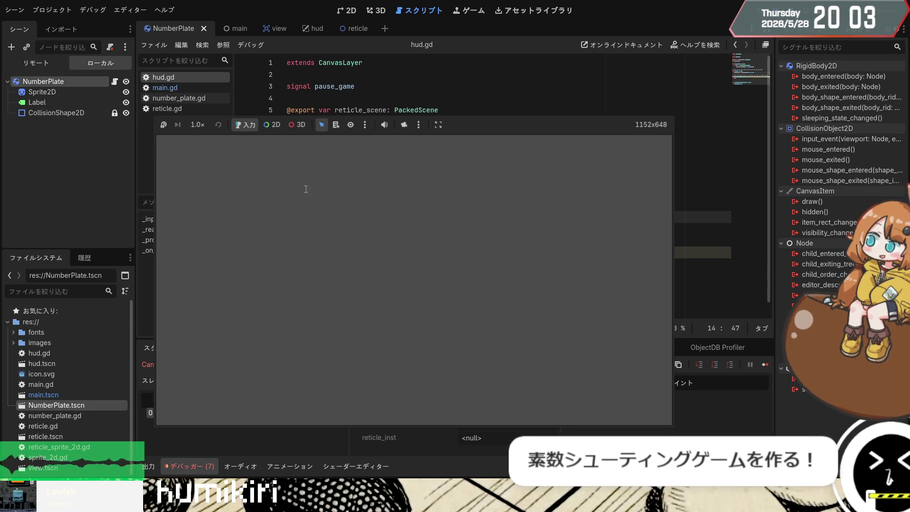
{"action": "key", "text": "Home"}
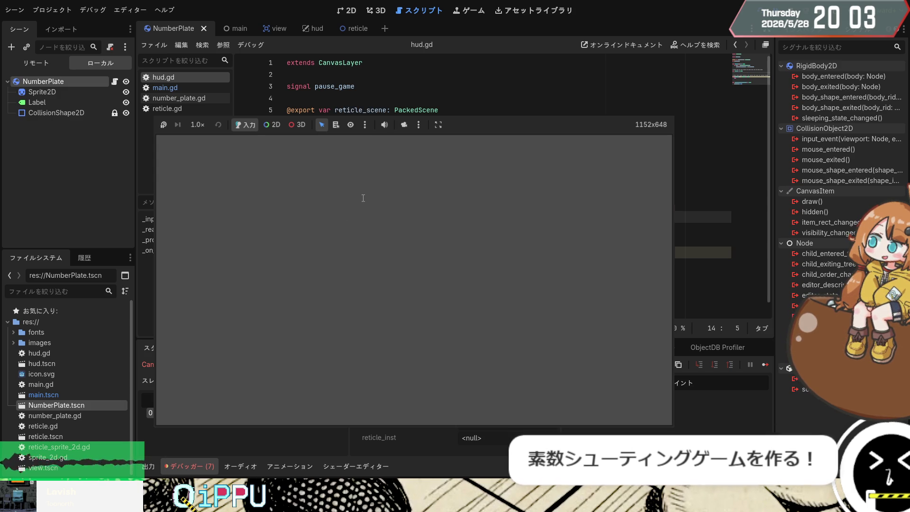
{"action": "key", "text": "Delete"}
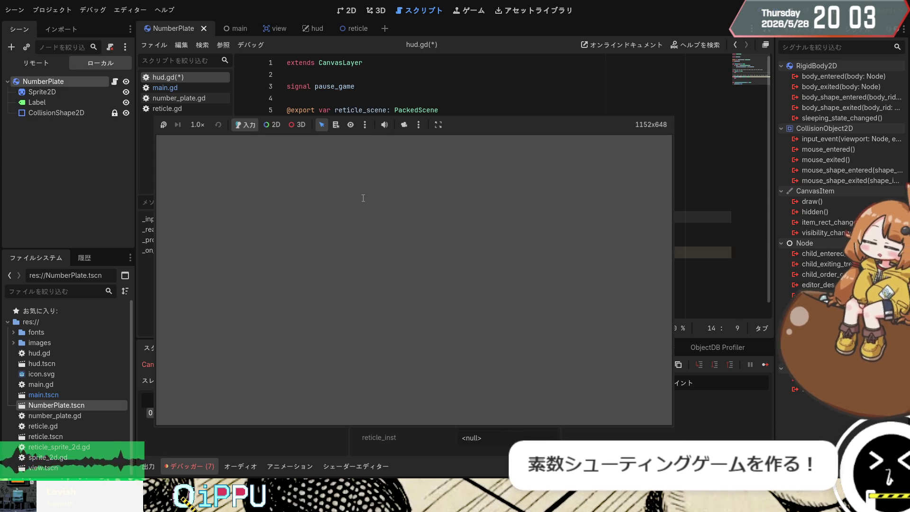
{"action": "key", "text": "Up"}
{"action": "key", "text": "Up"}
{"action": "key", "text": "Up"}
{"action": "key", "text": "End"}
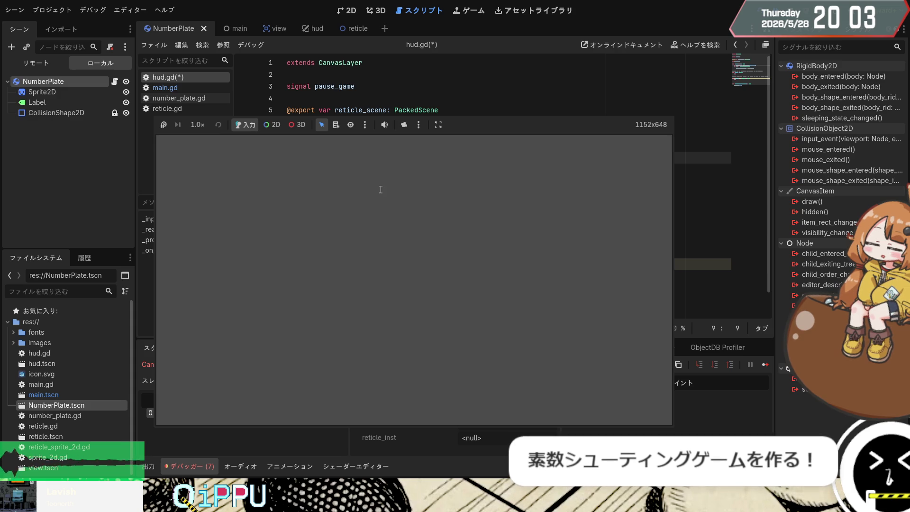
{"action": "key", "text": "Up"}
{"action": "key", "text": "Up"}
{"action": "key", "text": "Up"}
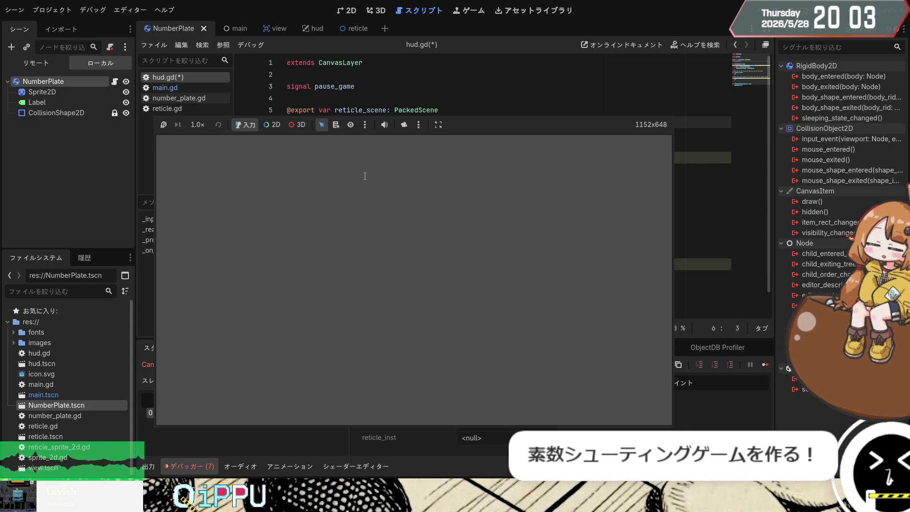
{"action": "key", "text": "ctrl+v"}
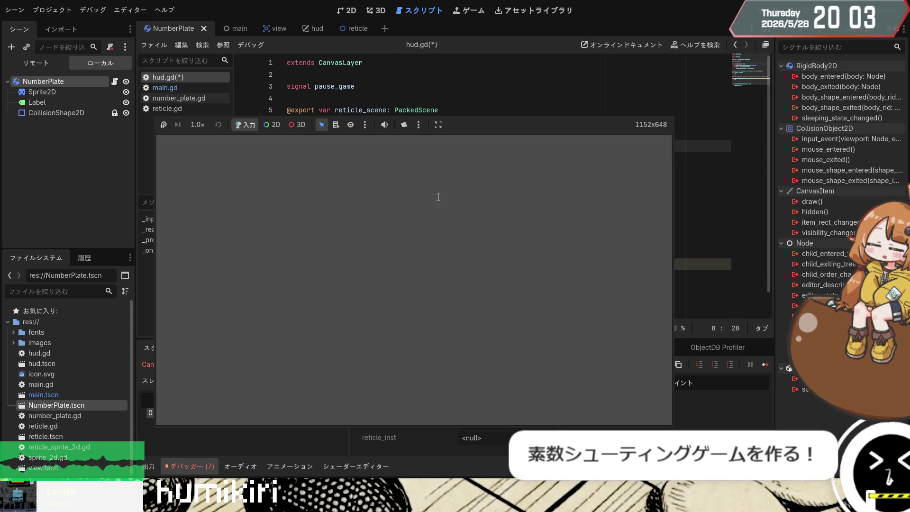
{"action": "key", "text": "ctrl+s"}
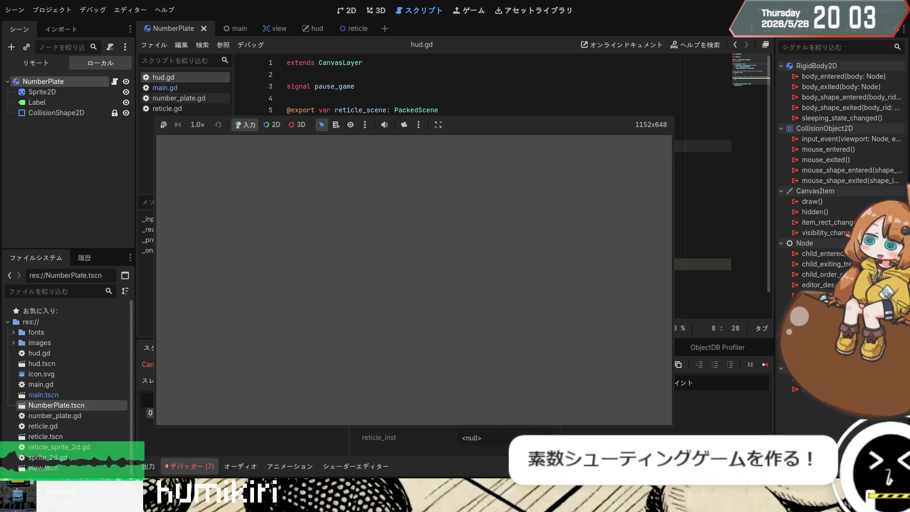
{"action": "key", "text": "F5"}
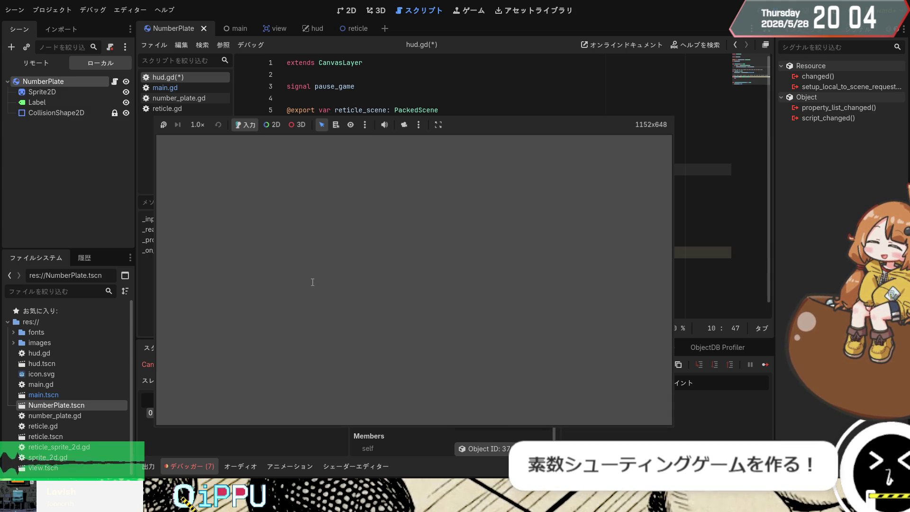
{"action": "left_click", "coordinate": [373, 110]}
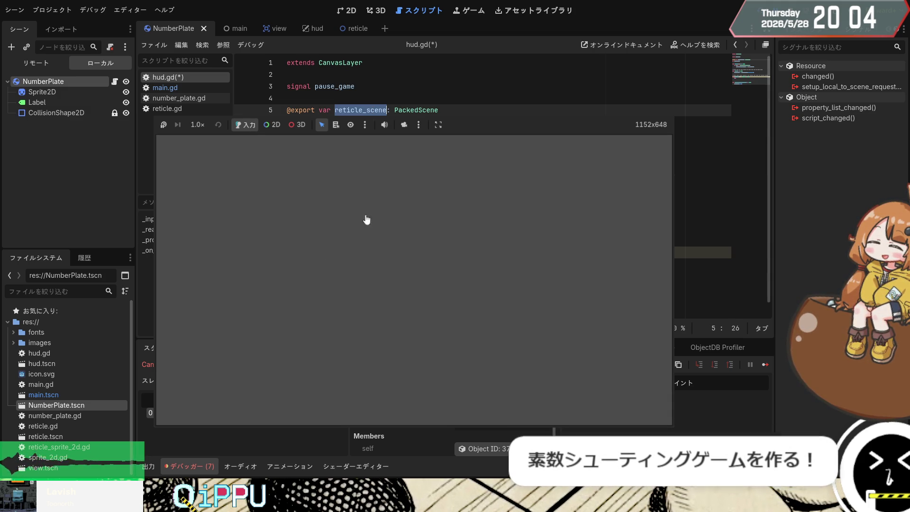
Save hud.gd and glance at main.gd in the script list
{"action": "left_click", "coordinate": [399, 215]}
{"action": "left_click", "coordinate": [432, 250]}
{"action": "key", "text": "ctrl+s"}
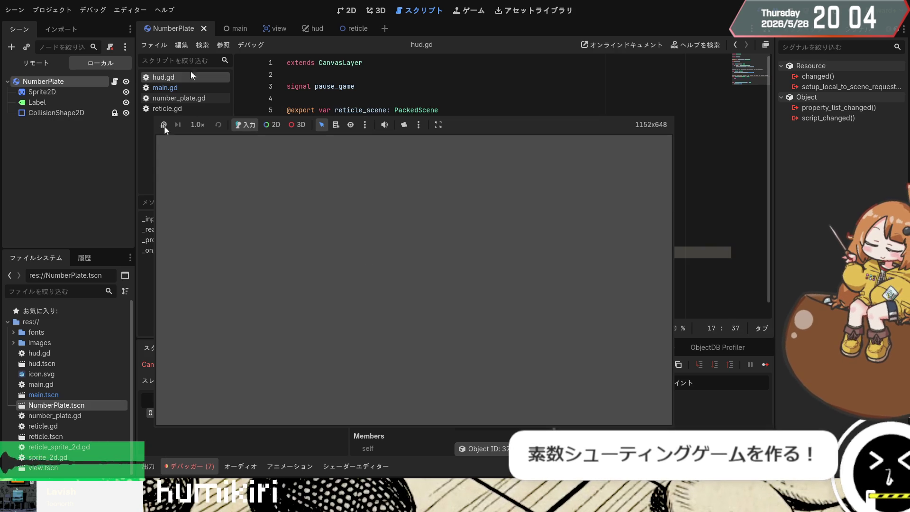
{"action": "left_click", "coordinate": [179, 88]}
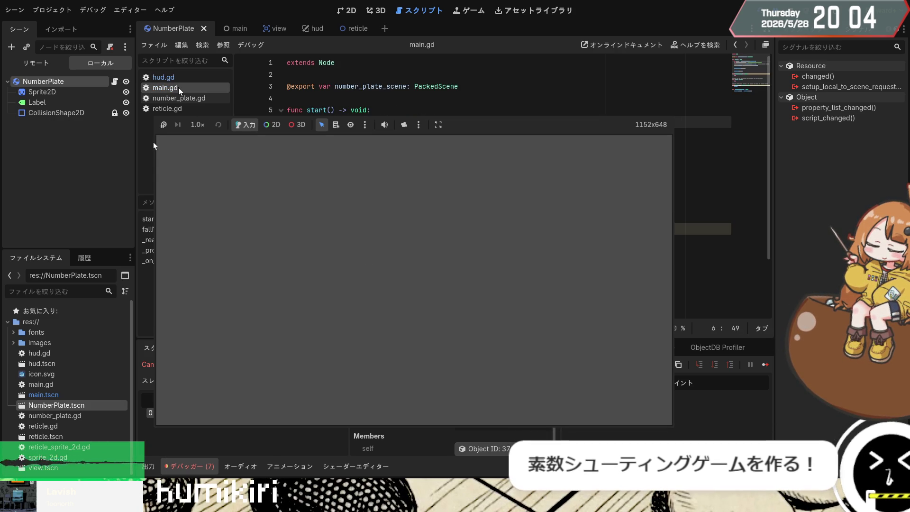
{"action": "left_click", "coordinate": [180, 77]}
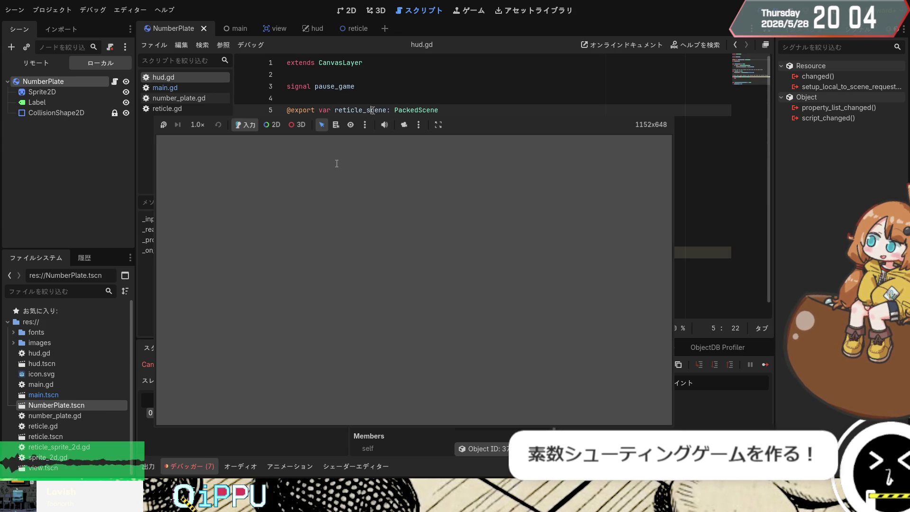
Bring up the Main scene and compare main.gd's number_plate_scene export with hud.gd's reticle_scene
{"action": "left_click", "coordinate": [225, 30]}
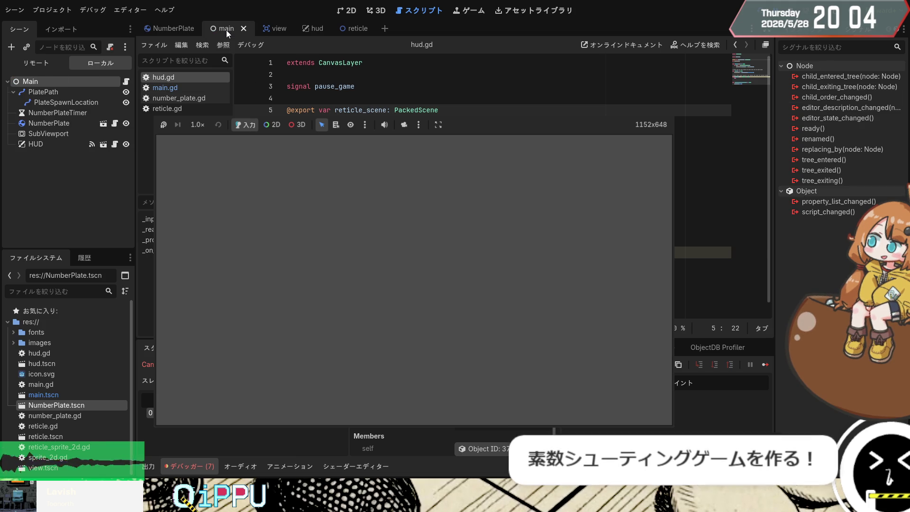
{"action": "left_click", "coordinate": [174, 87]}
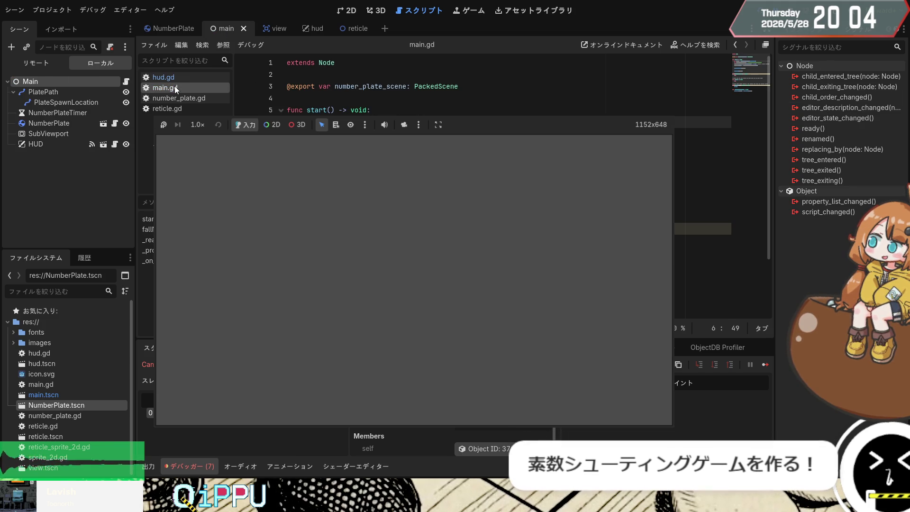
{"action": "left_click", "coordinate": [364, 86]}
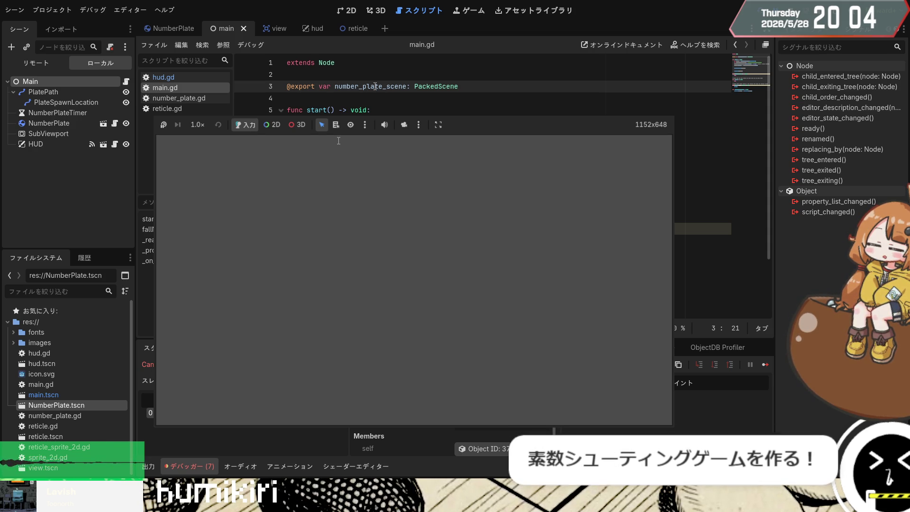
{"action": "scroll", "coordinate": [376, 92], "scroll_direction": "down", "scroll_amount": 2}
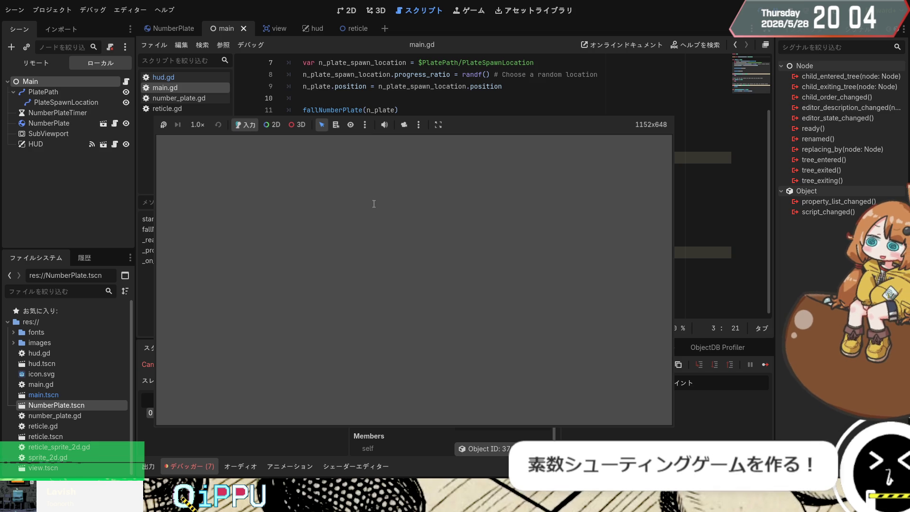
{"action": "left_click", "coordinate": [188, 80]}
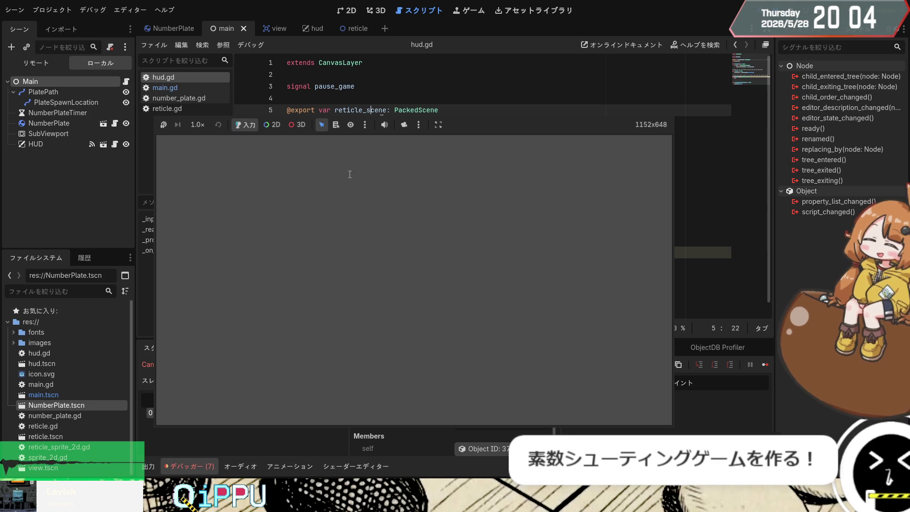
{"action": "key", "text": "Left"}
{"action": "key", "text": "Left"}
{"action": "key", "text": "Left"}
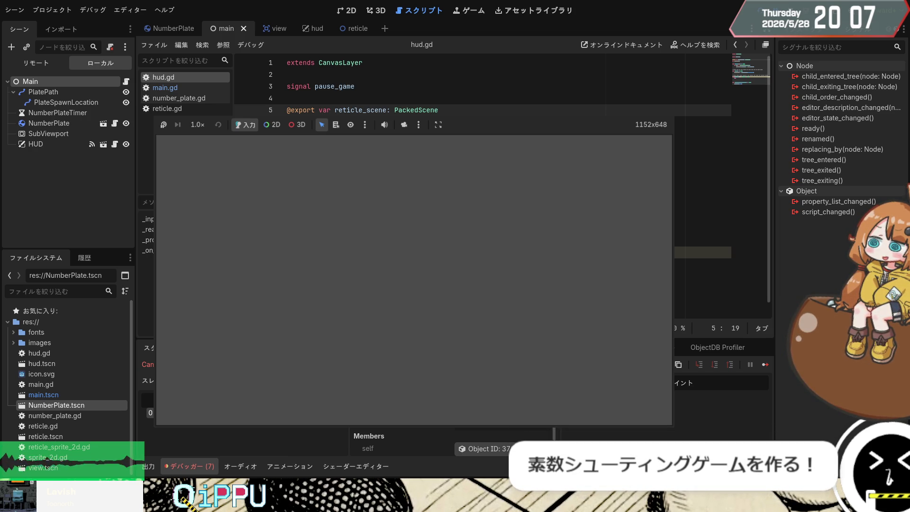
Stop the running game with F8 to return to the hud.gd reticle code
{"action": "key", "text": "F8"}
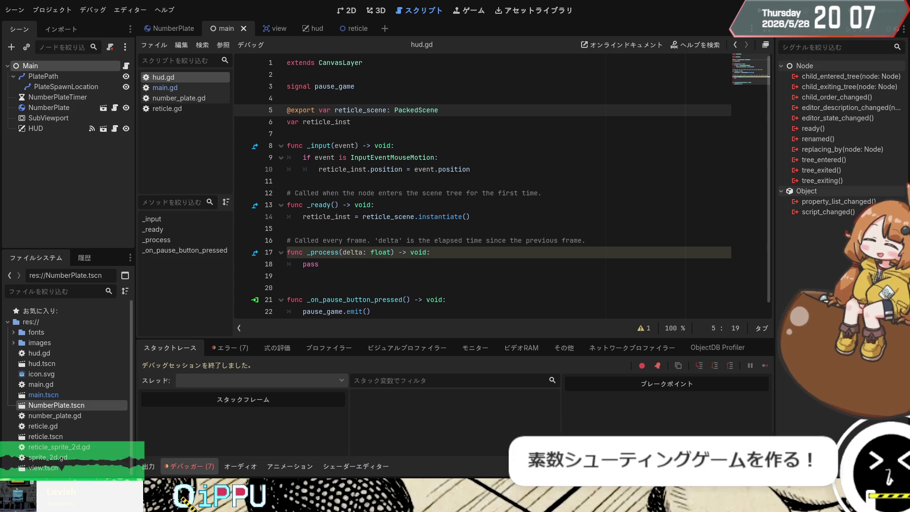